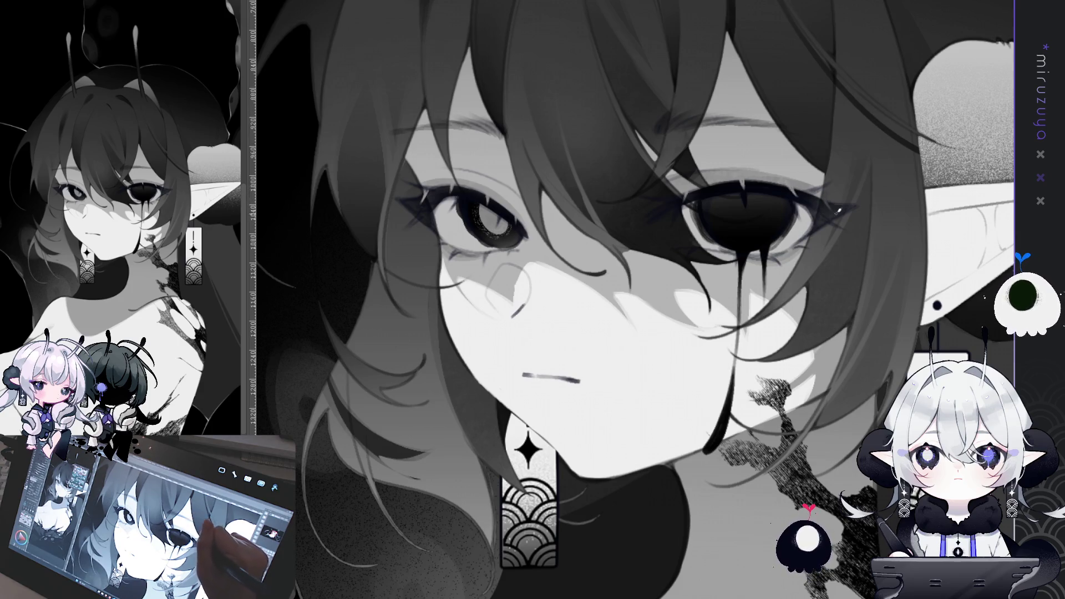
Rotate and pan the canvas until the pointed ear and patterned tag earring fill a tilted view
left_click_drag(581, 551, 636, 534)
key("minus")
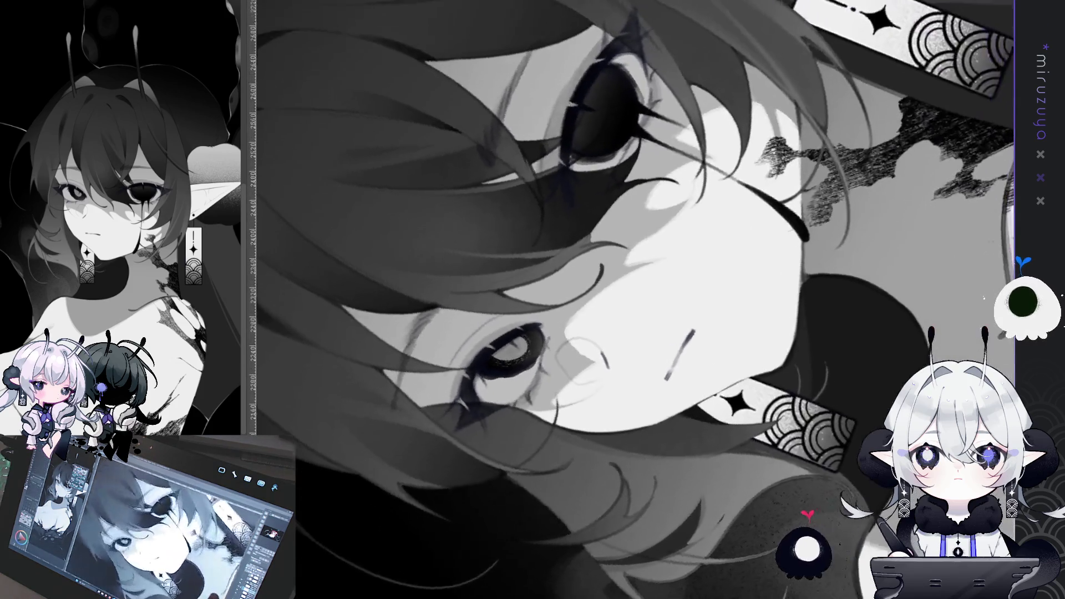
key("minus")
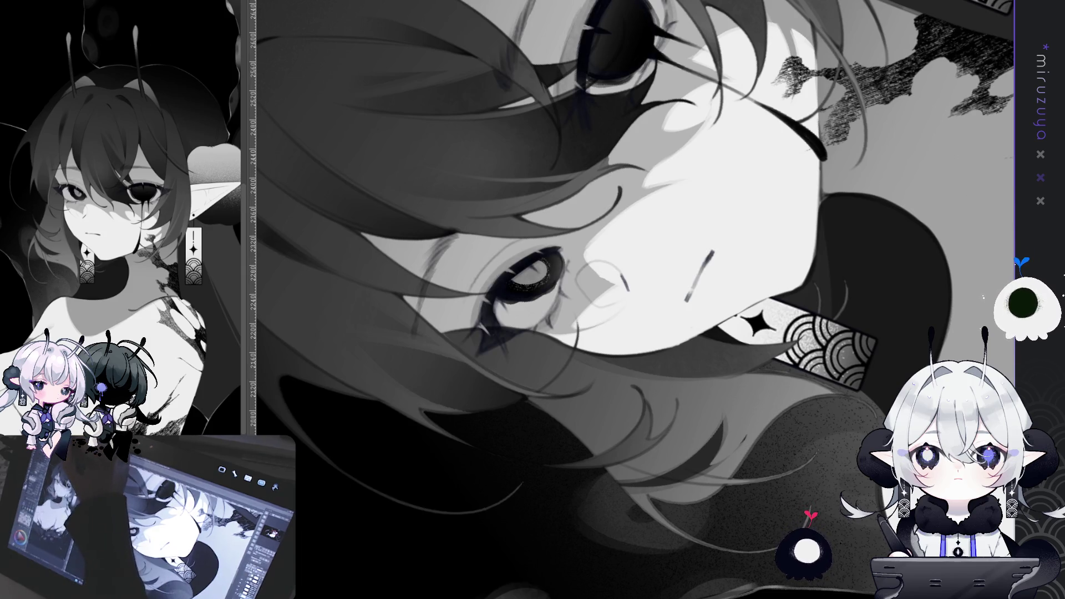
left_click_drag(555, 250, 543, 311)
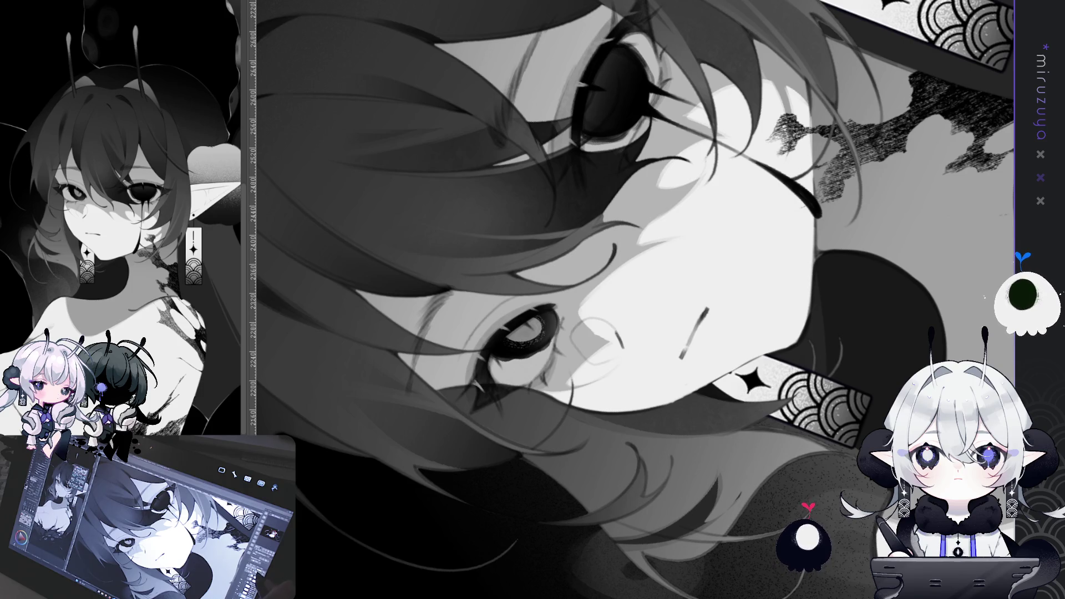
key("asciicircum")
key("asciicircum")
key("asciicircum")
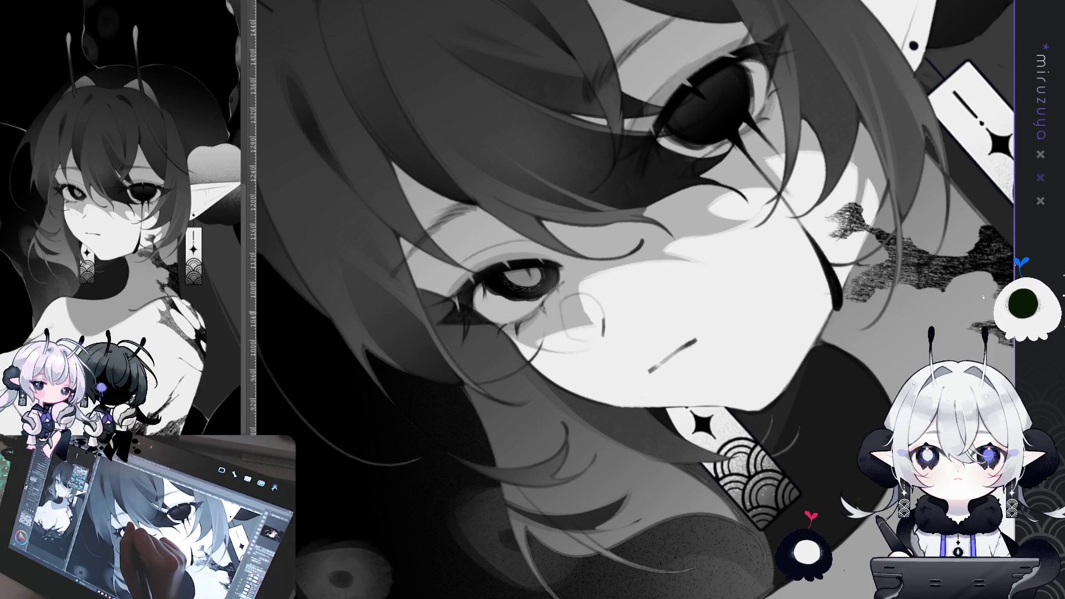
left_click_drag(651, 241, 659, 165)
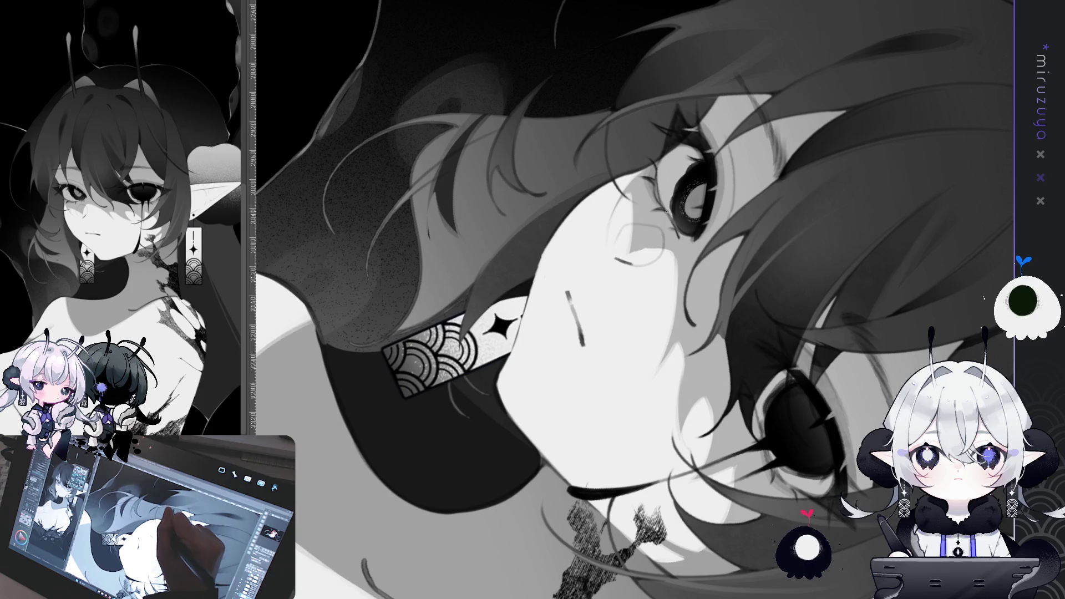
left_click_drag(672, 218, 608, 171)
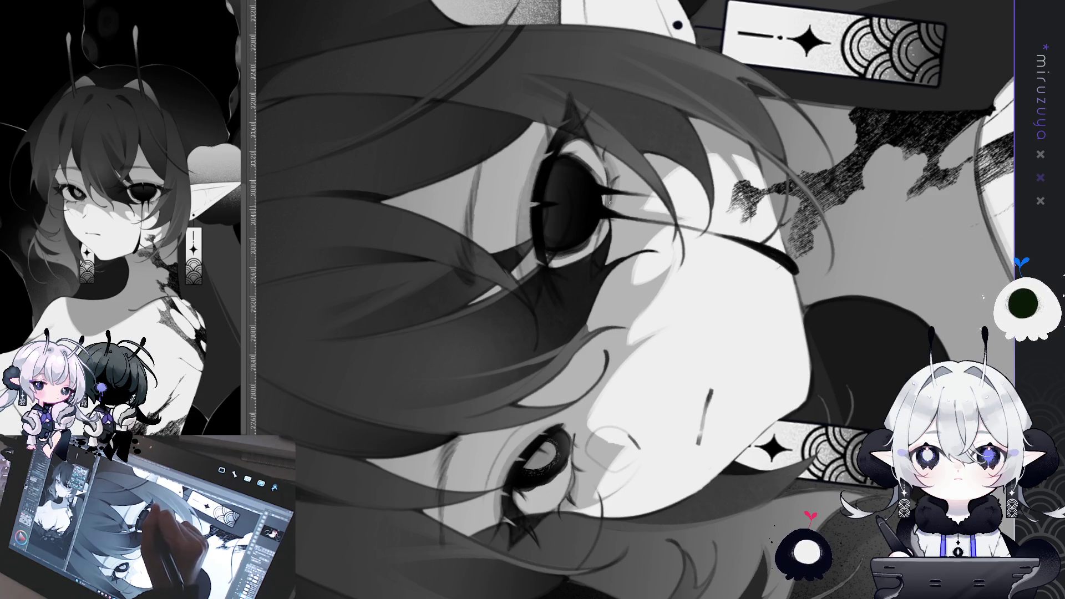
key("ctrl+0")
key("ctrl+0")
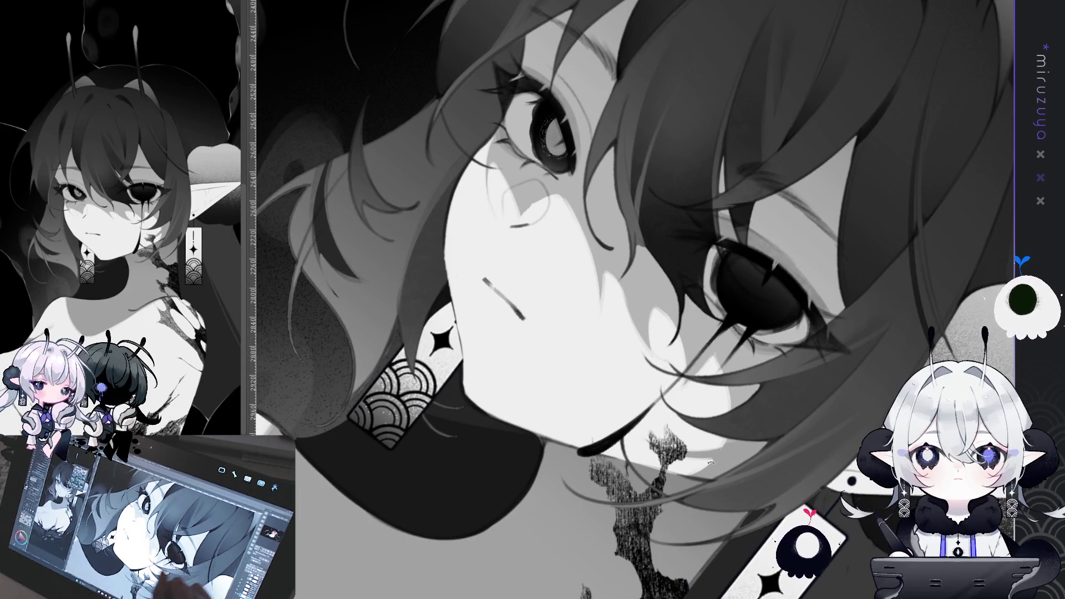
key("ctrl+0")
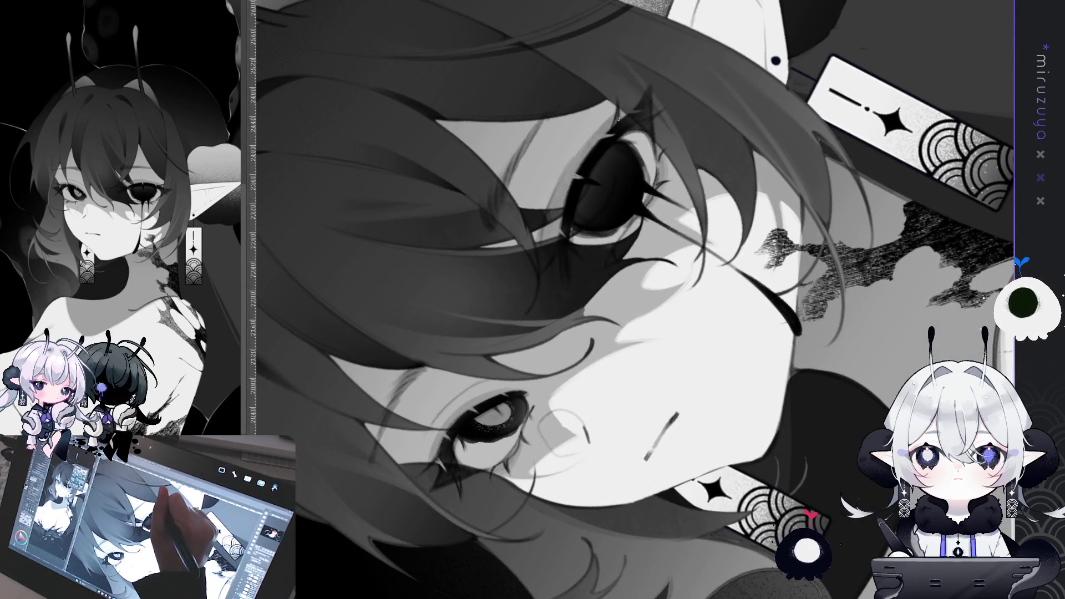
left_click_drag(618, 92, 538, 226)
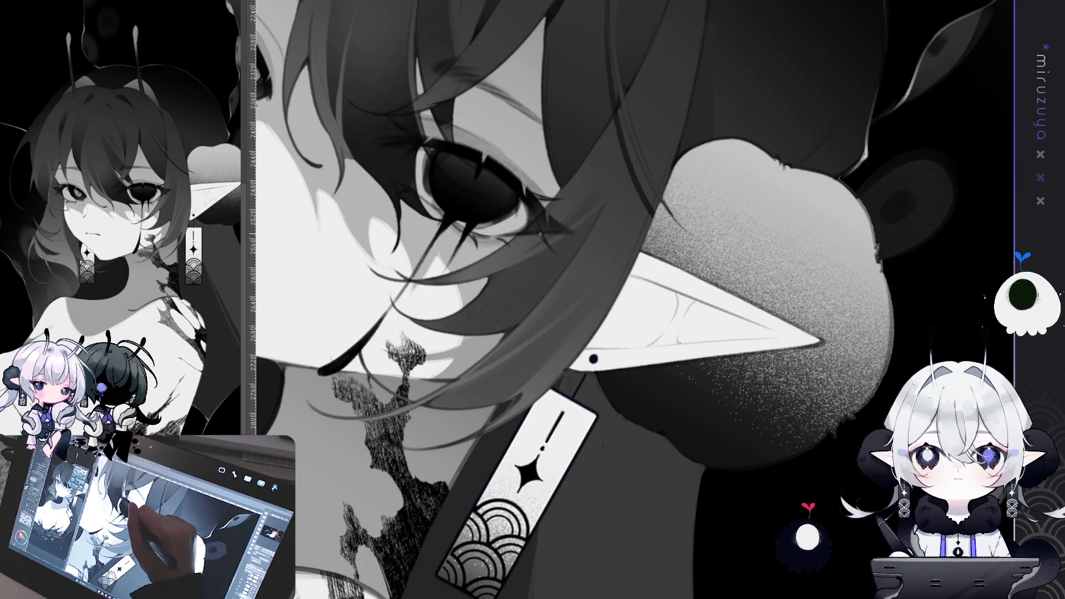
Swing the view across the face and ear, mirror it horizontally, and tilt it counterclockwise
mouse_move(540, 234)
left_mouse_down()
mouse_move(773, 368)
mouse_move(658, 290)
left_mouse_up()
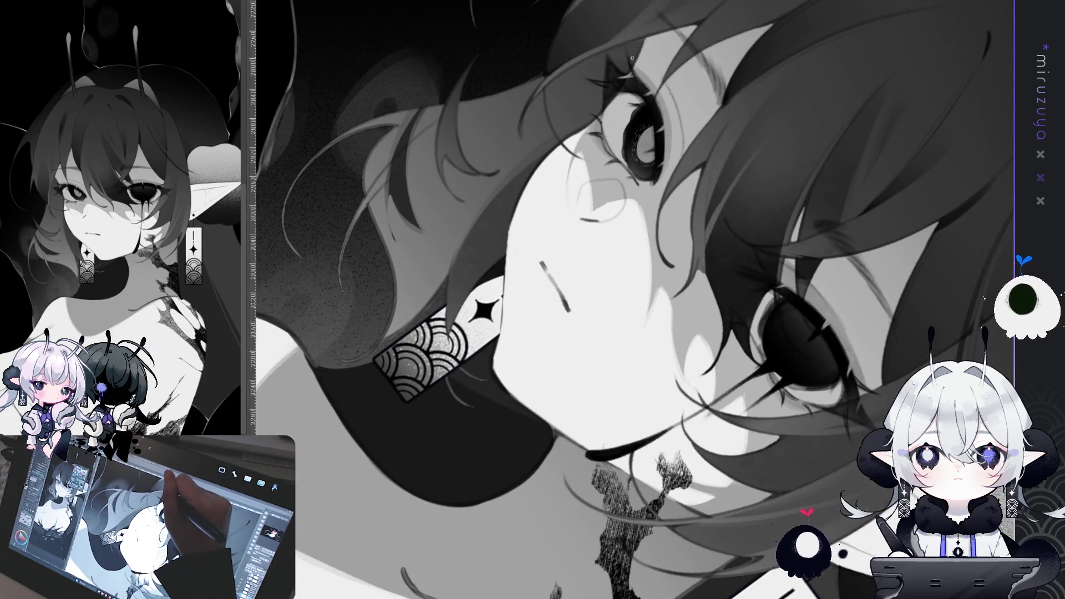
left_click_drag(632, 58, 565, 233)
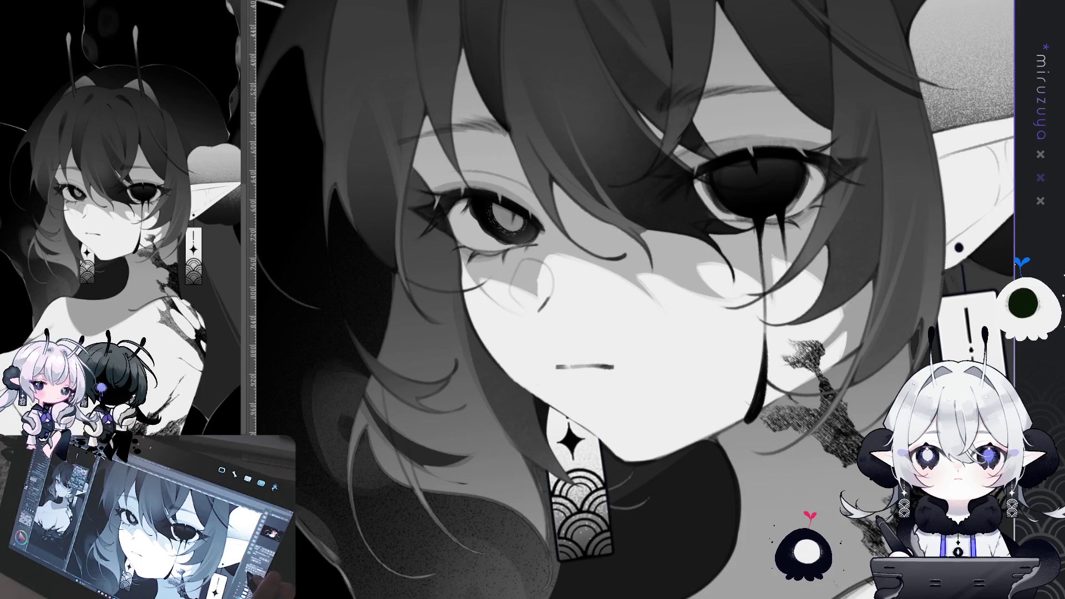
left_click_drag(831, 267, 599, 270)
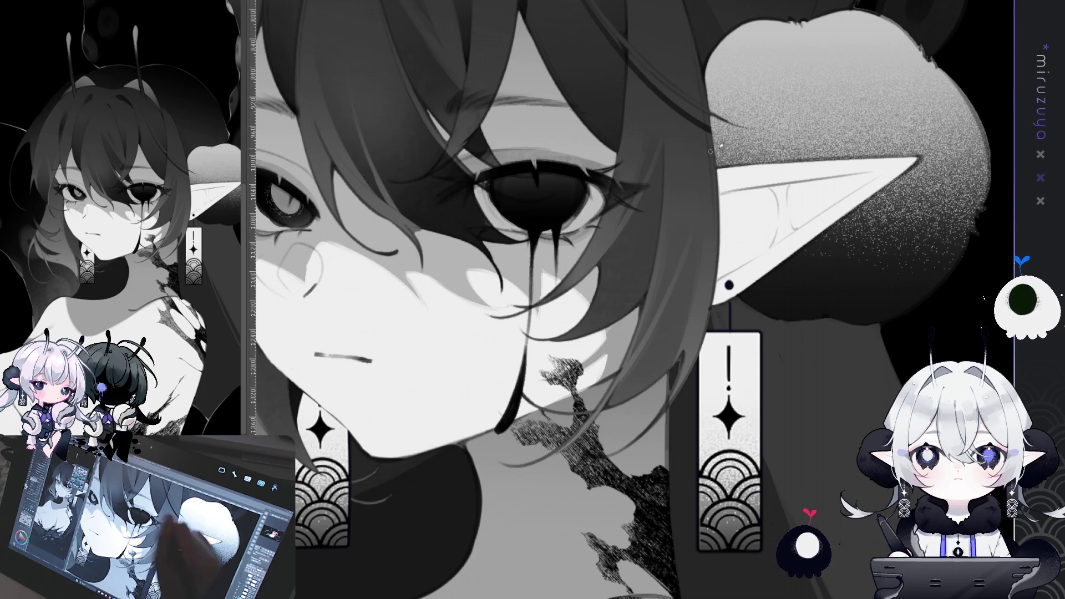
key("h")
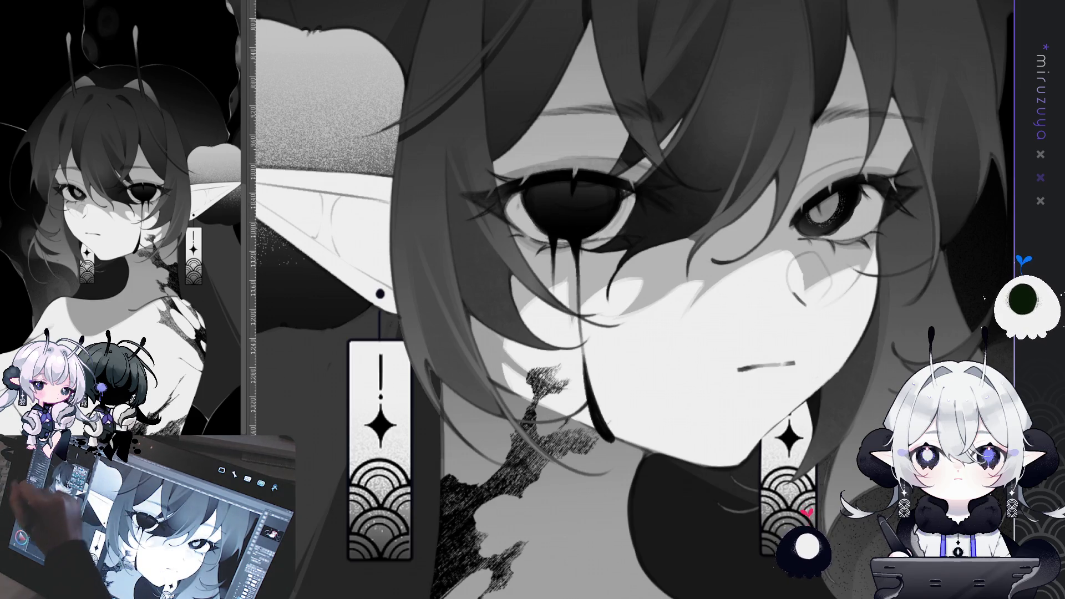
left_click_drag(577, 192, 522, 260)
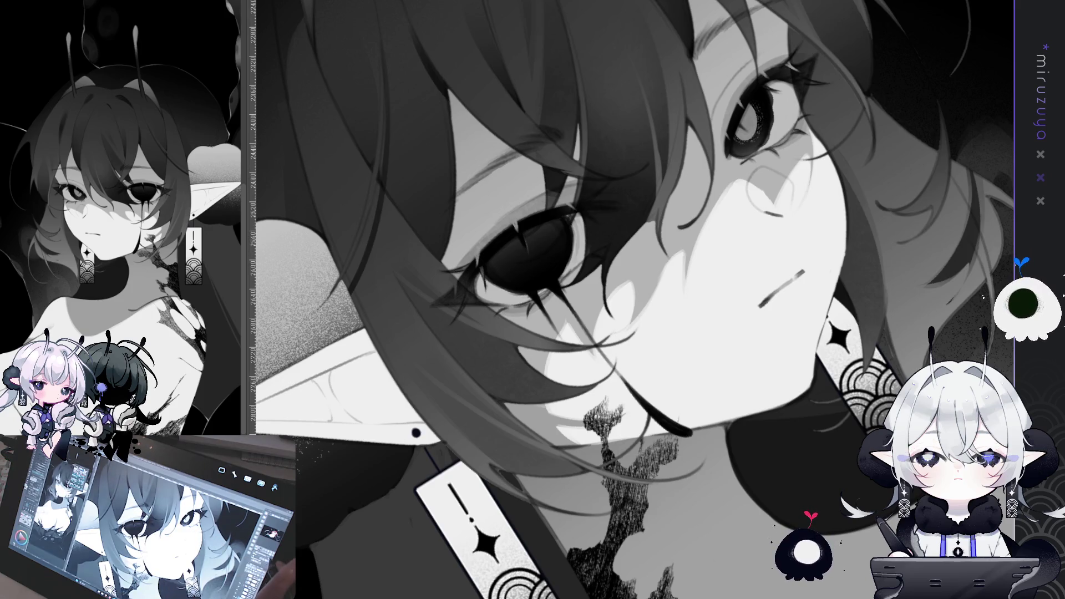
Unflip and straighten the view, pan between face and ear, then zoom out to the upper figure
key("h")
key("ctrl+@")
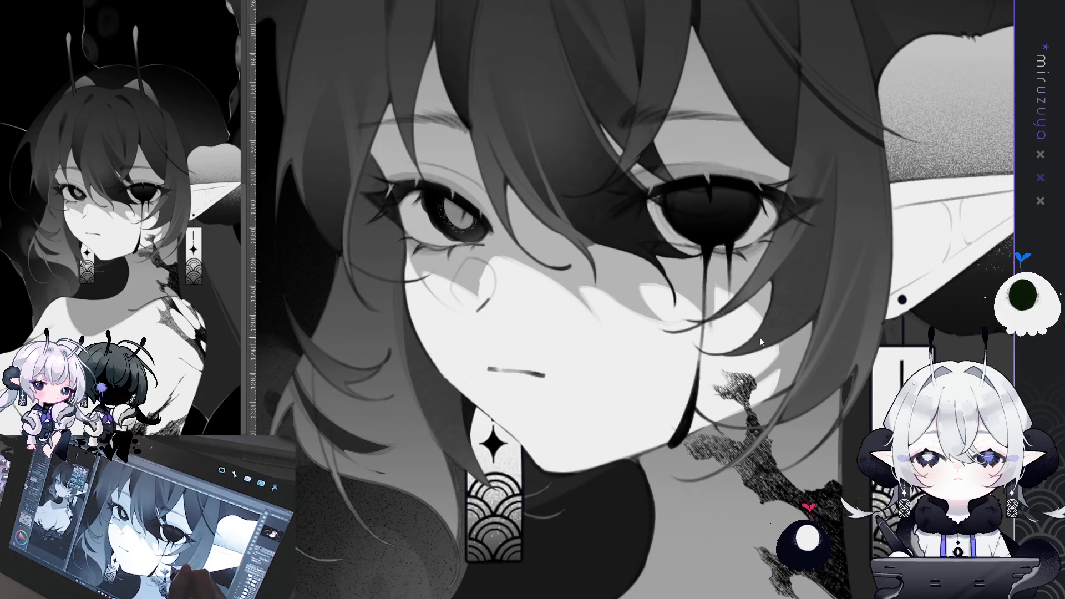
left_click_drag(409, 184, 520, 175)
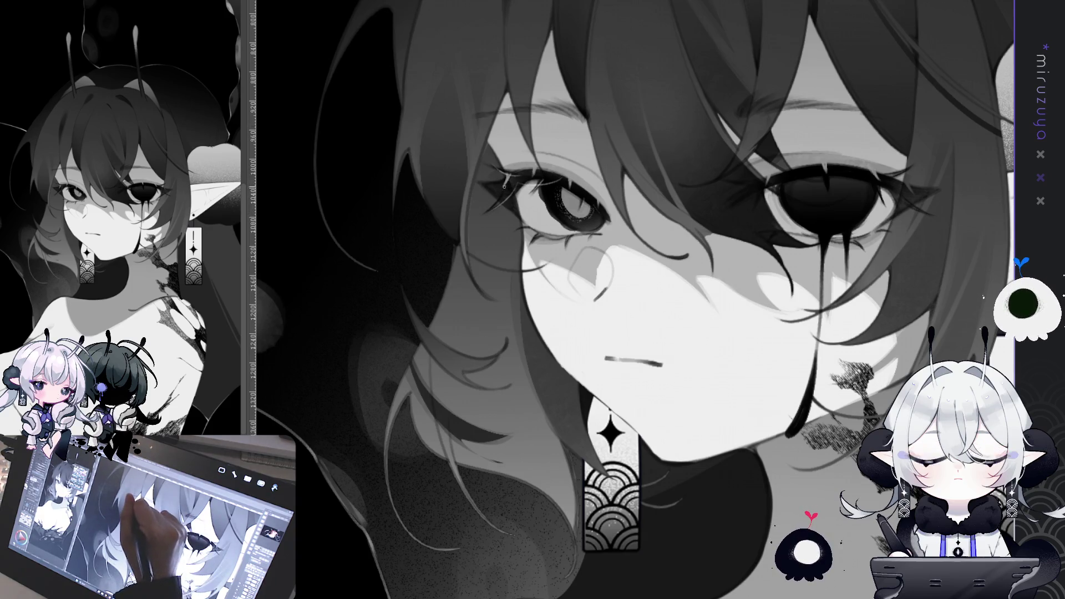
mouse_move(842, 250)
left_mouse_down()
mouse_move(609, 279)
mouse_move(634, 280)
left_mouse_up()
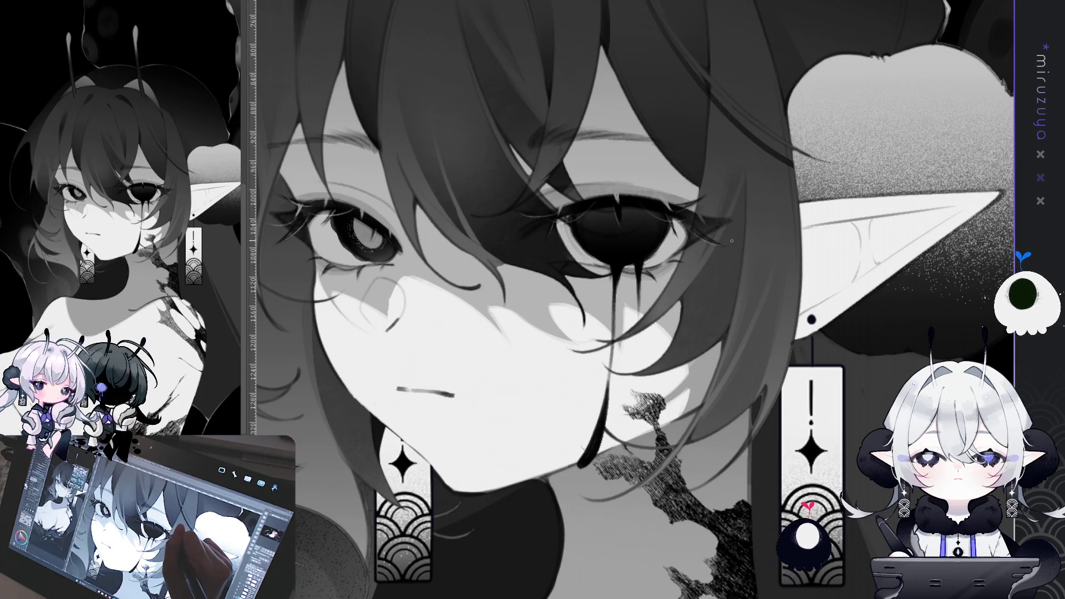
left_click_drag(535, 233, 673, 178)
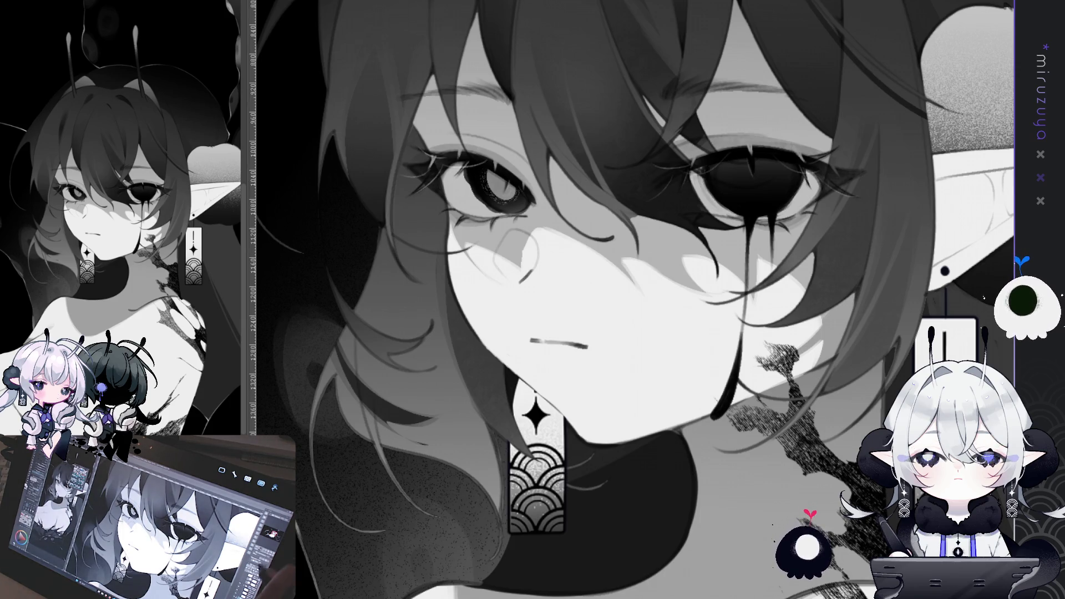
key("ctrl+0")
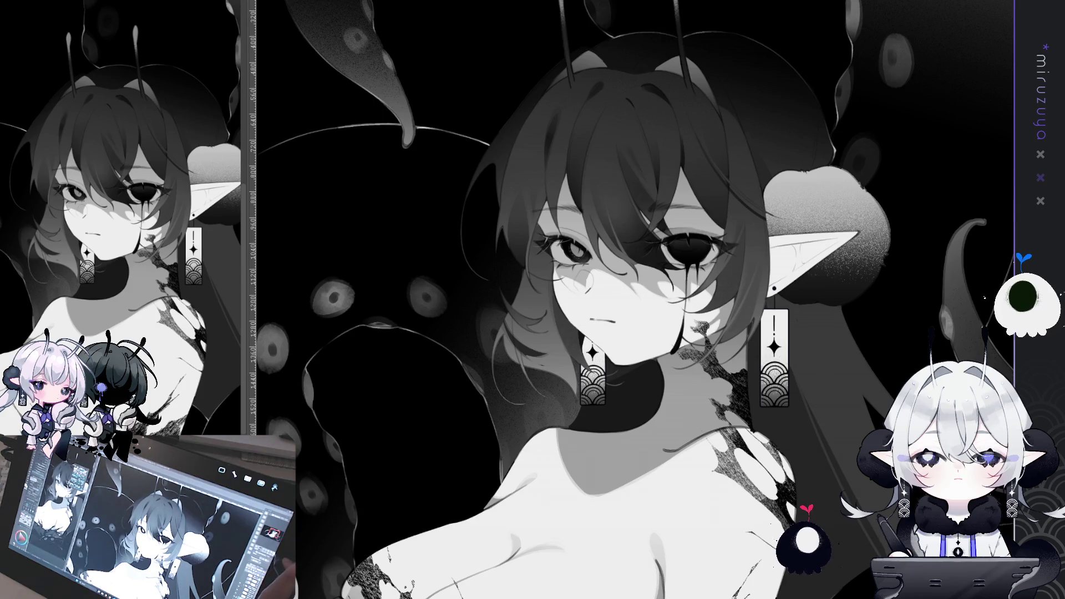
Zoom out twice and nudge the view up to frame the face with the tentacles behind
scroll(651, 282, "up", 5)
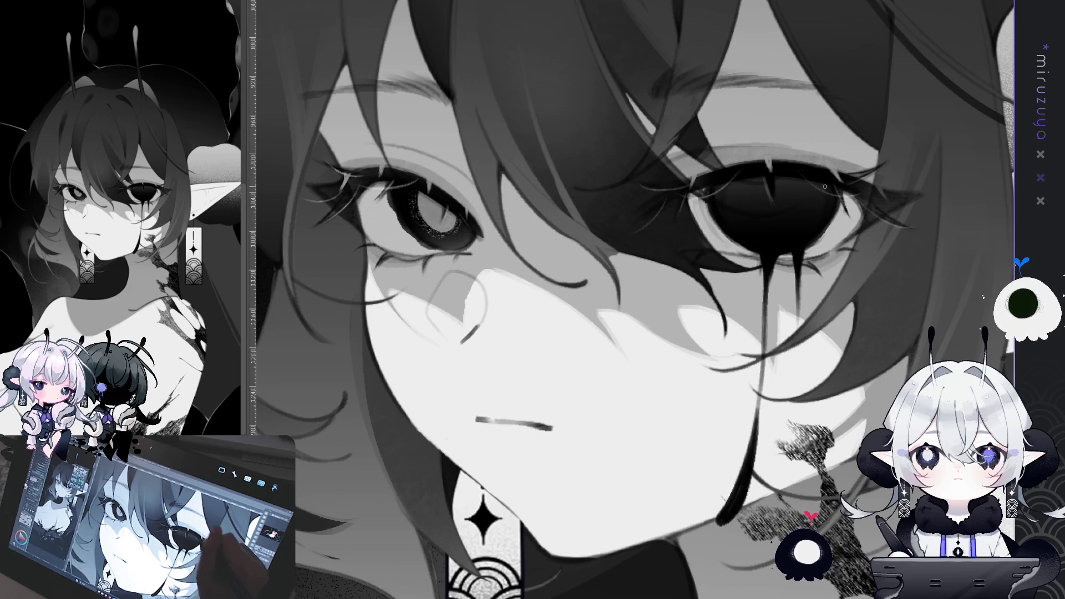
key("ctrl+minus")
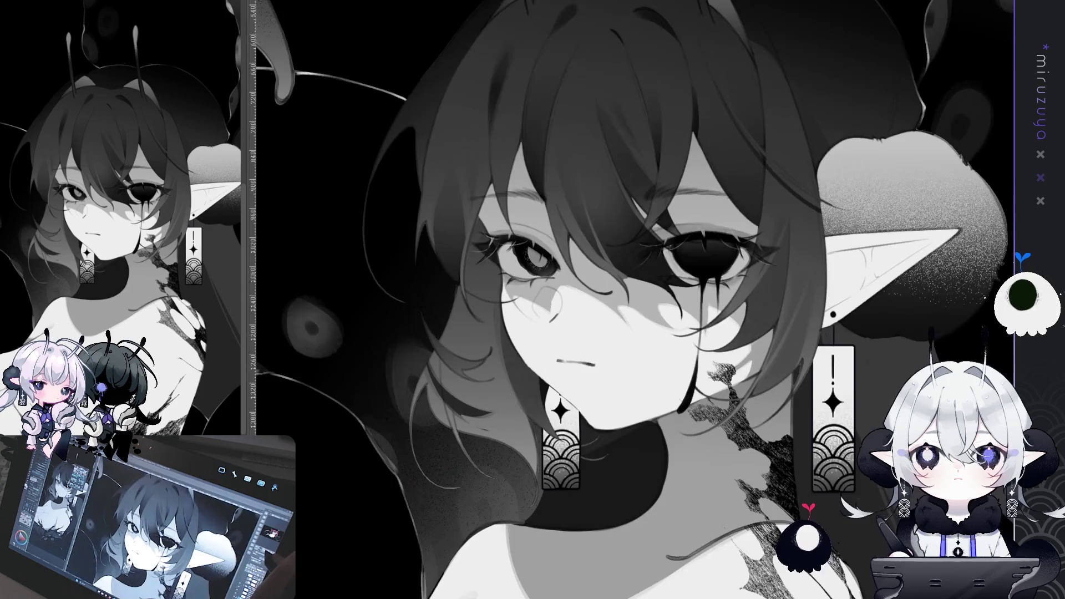
key("ctrl+minus")
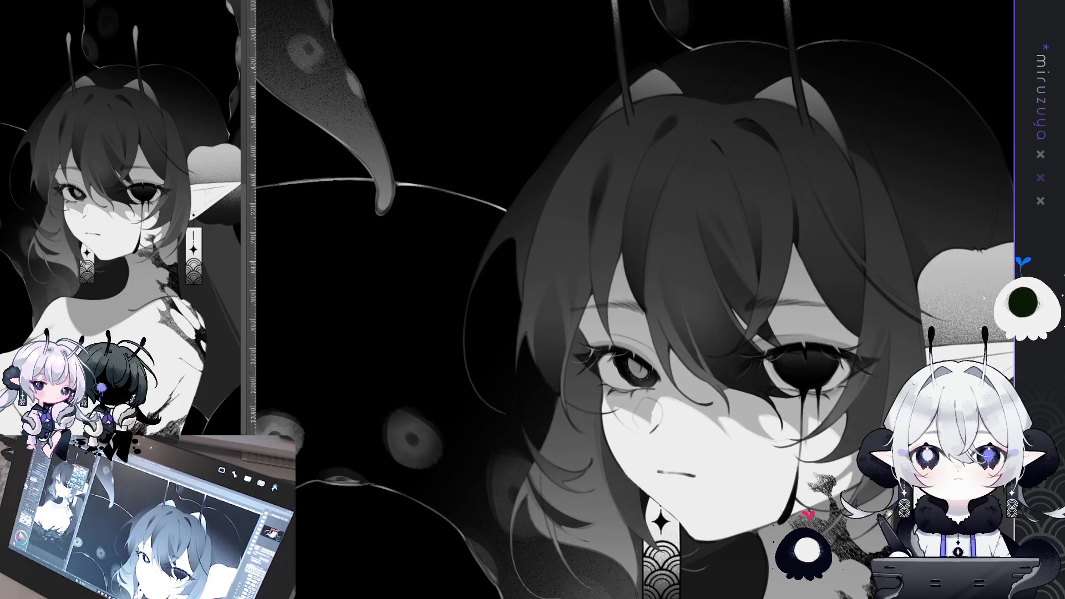
left_click_drag(654, 333, 676, 302)
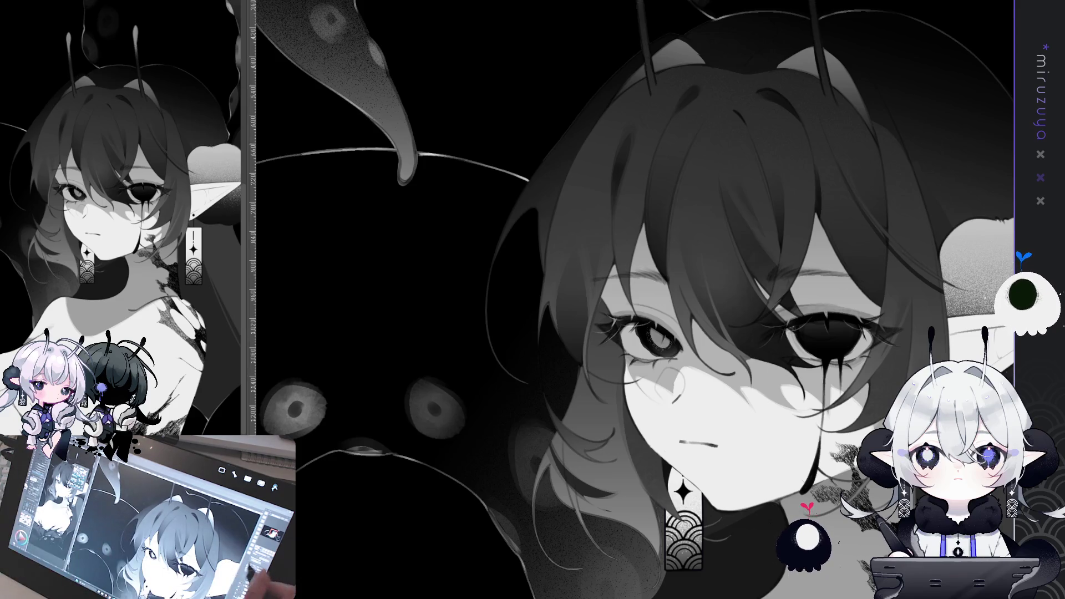
key("ctrl+z")
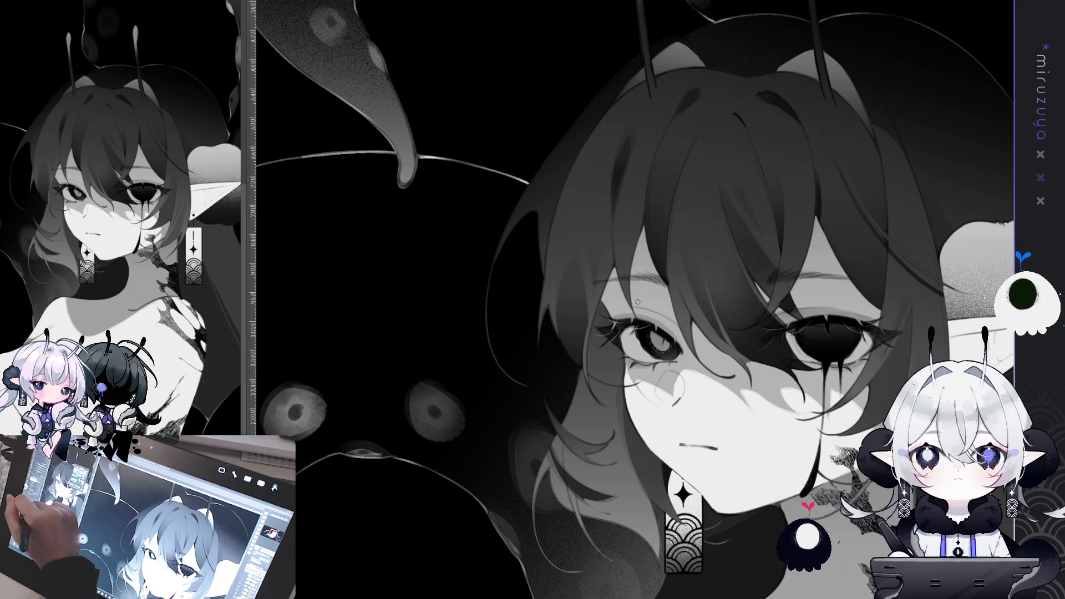
left_click_drag(638, 301, 577, 313)
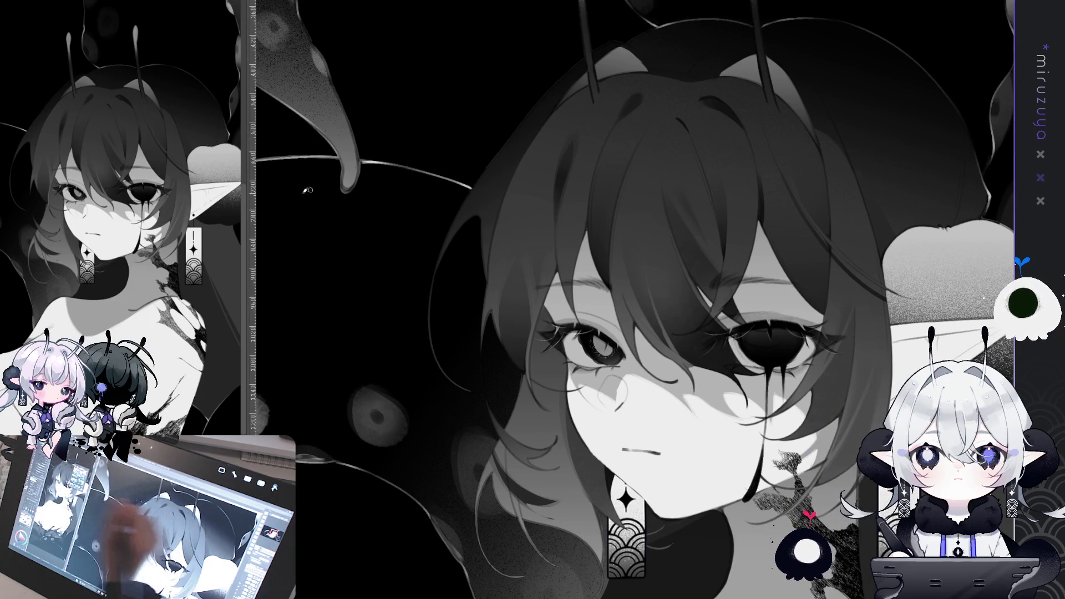
mouse_move(487, 303)
left_mouse_down()
mouse_move(450, 280)
mouse_move(422, 213)
left_mouse_up()
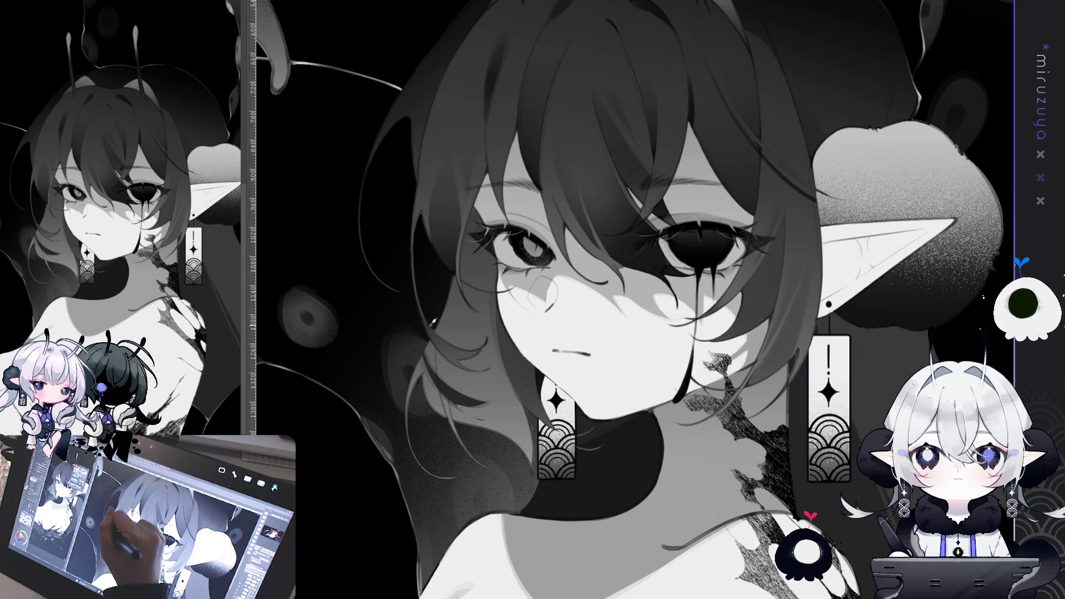
mouse_move(441, 335)
left_mouse_down()
mouse_move(639, 123)
mouse_move(438, 192)
left_mouse_up()
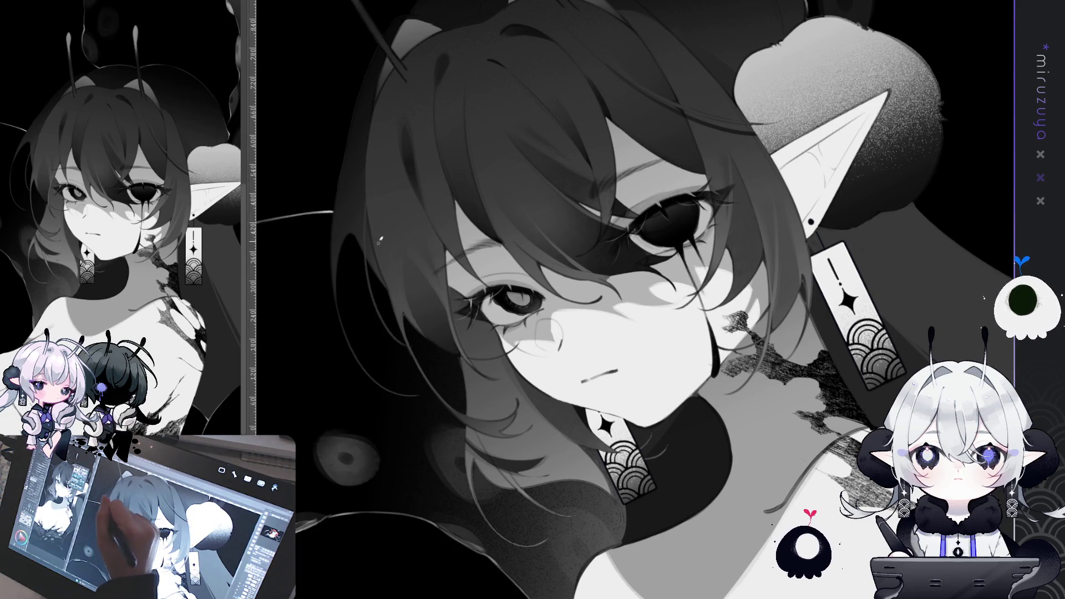
mouse_move(380, 239)
left_mouse_down()
mouse_move(563, 97)
mouse_move(410, 244)
left_mouse_up()
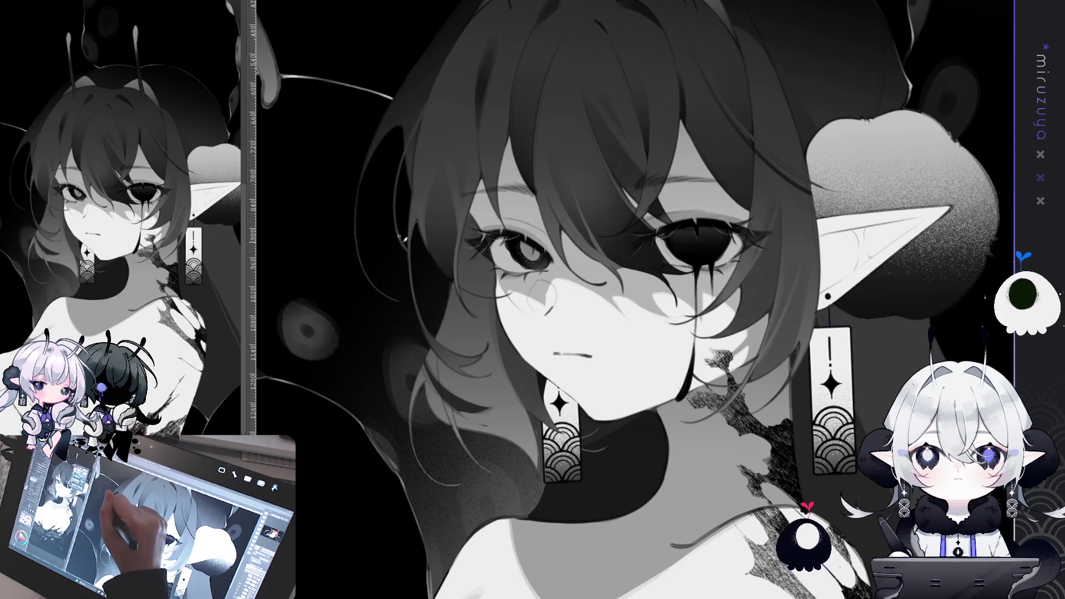
left_click_drag(530, 158, 457, 161)
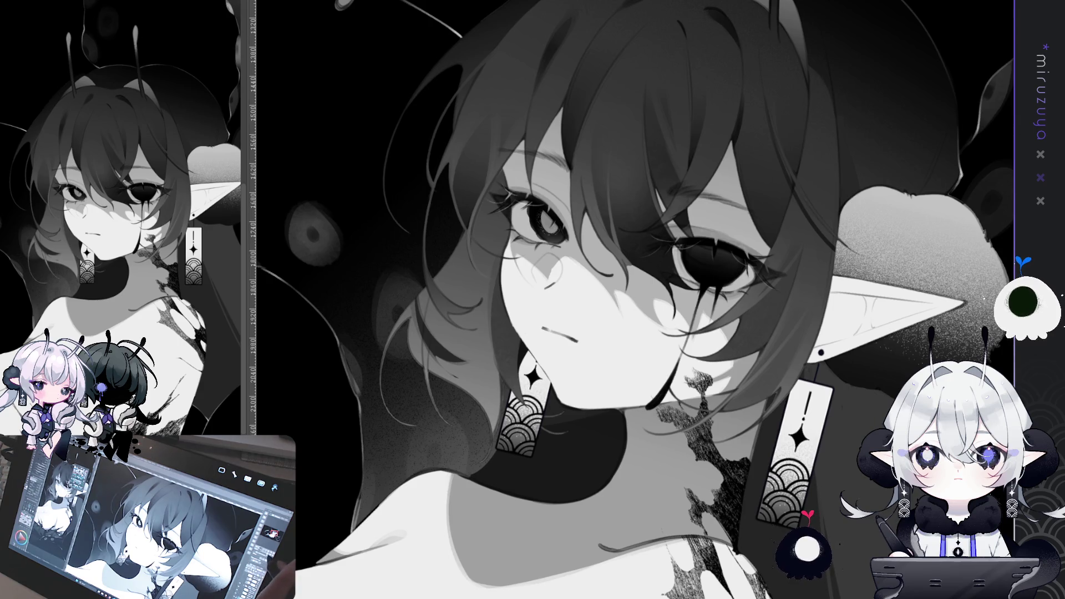
scroll(631, 299, "up", 5)
scroll(631, 299, "up", 2)
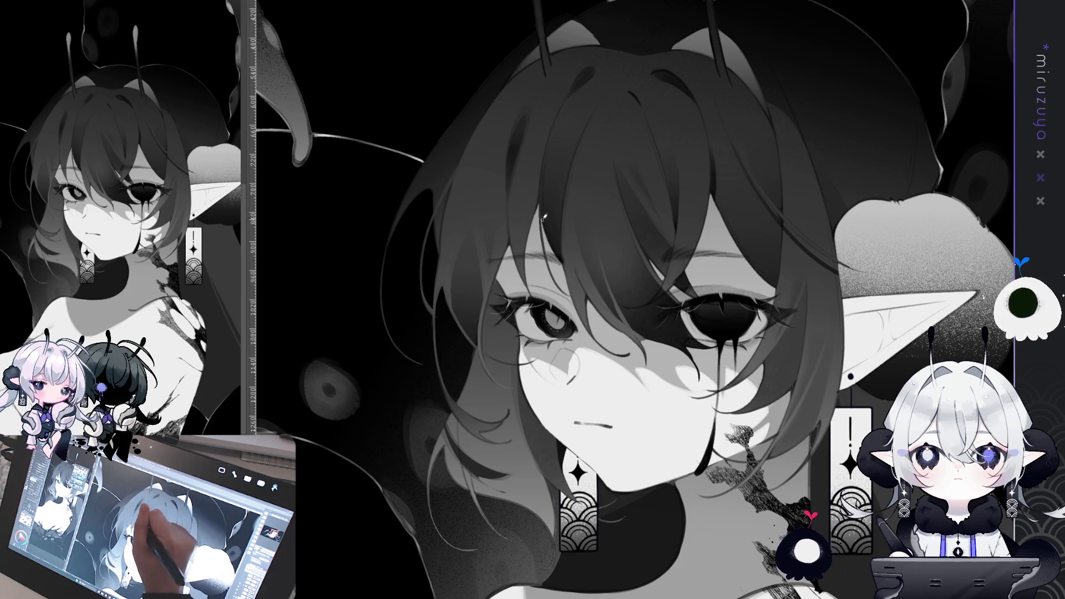
key("minus")
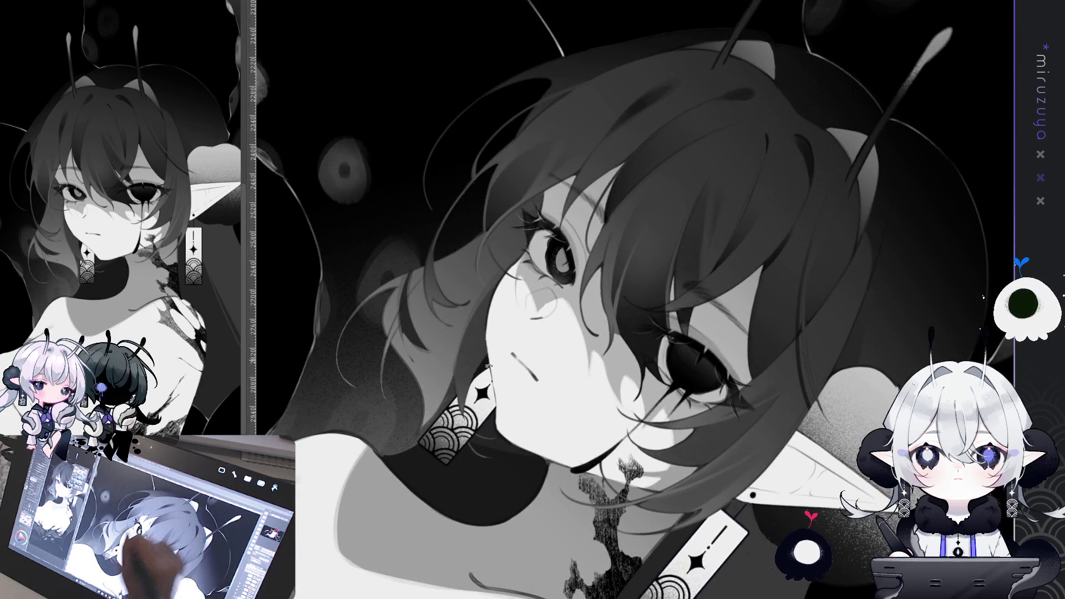
key("asciicircum")
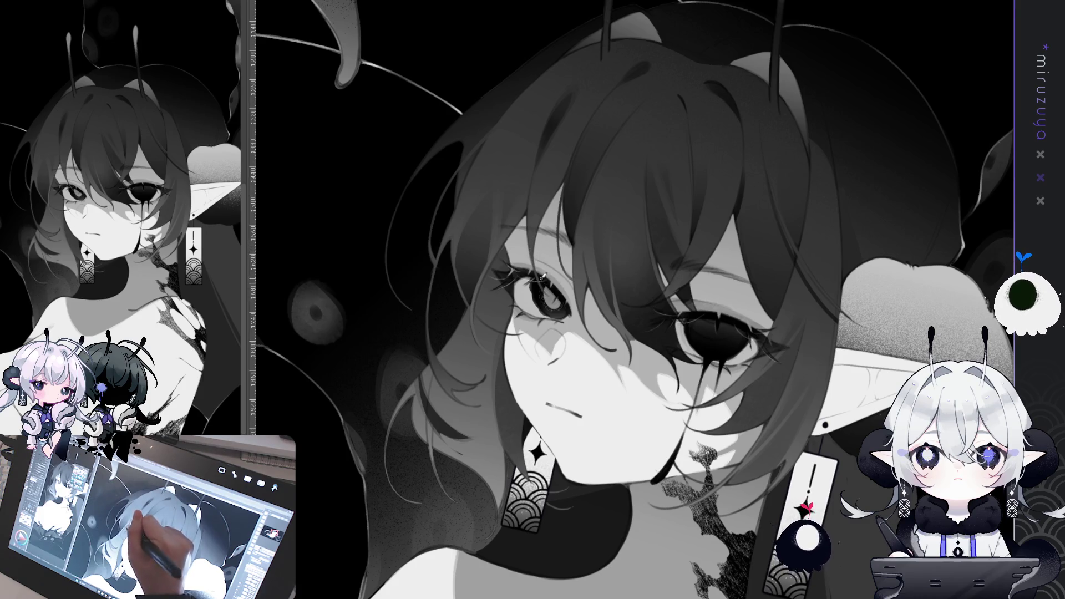
left_click_drag(525, 369, 458, 250)
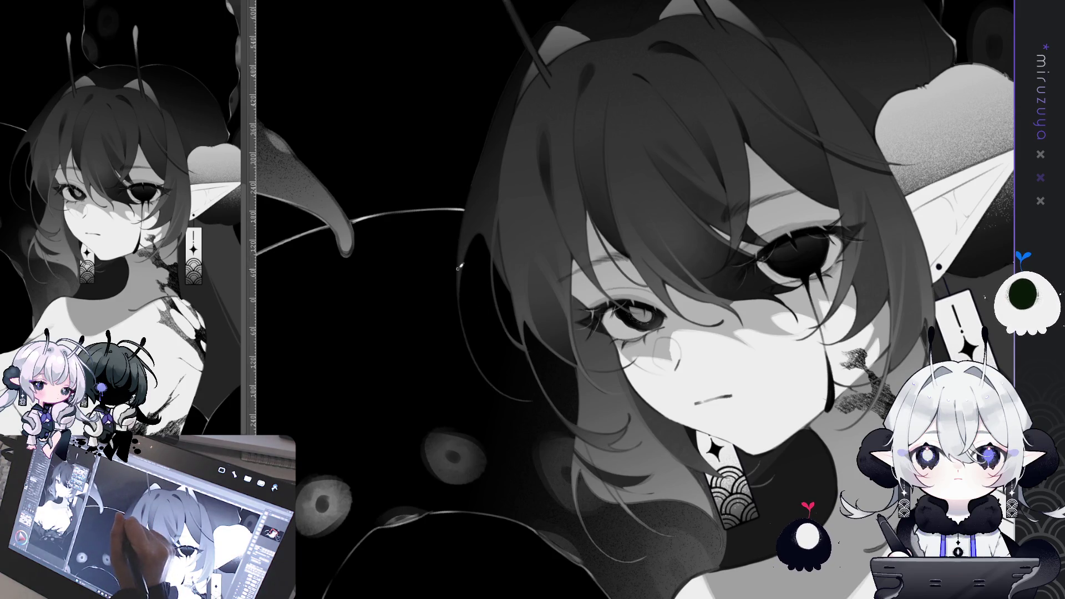
left_click_drag(554, 395, 490, 198)
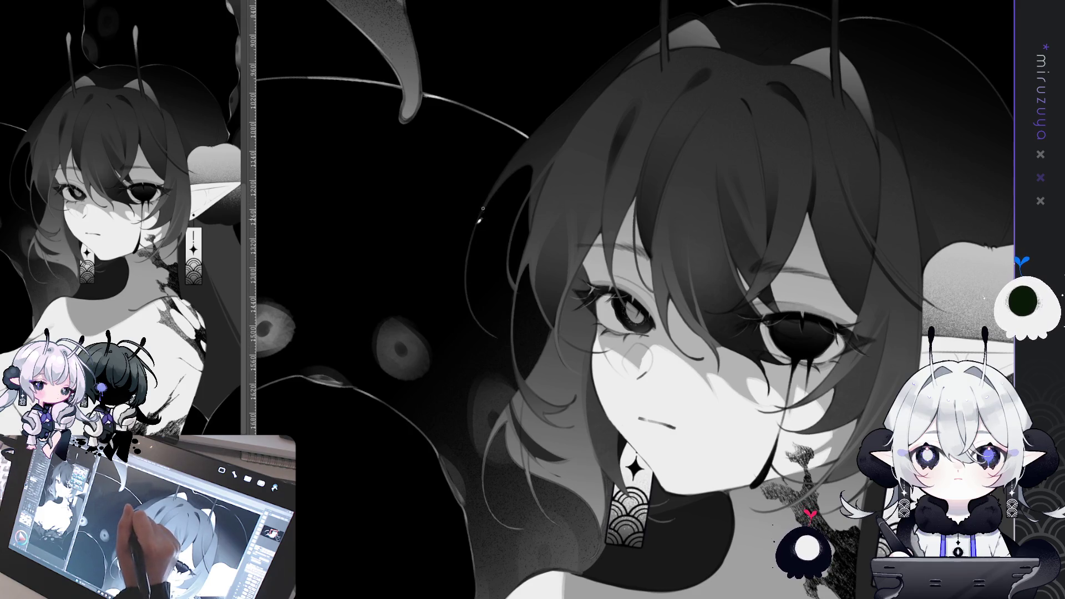
left_click_drag(714, 421, 740, 524)
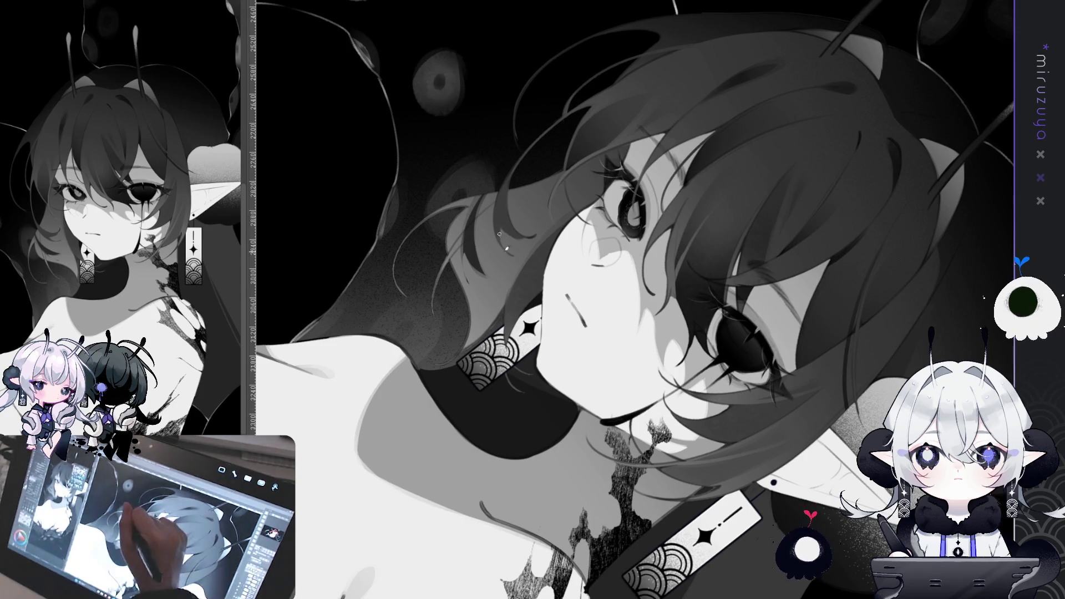
Straighten the view, then tilt the canvas about 30° clockwise over the face
key("ctrl+at")
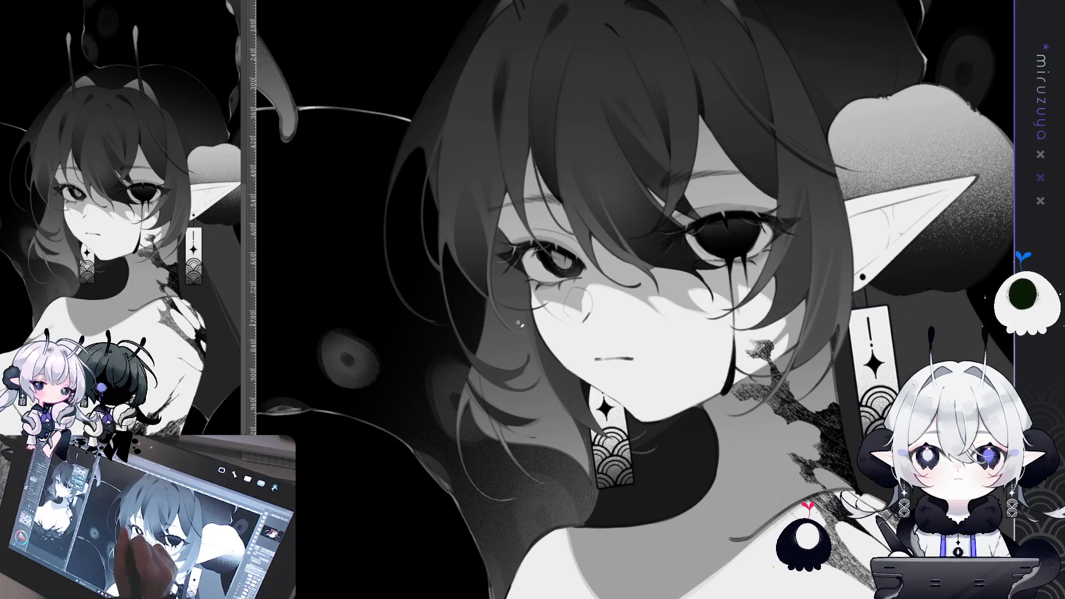
key("asciicircum")
key("asciicircum")
key("asciicircum")
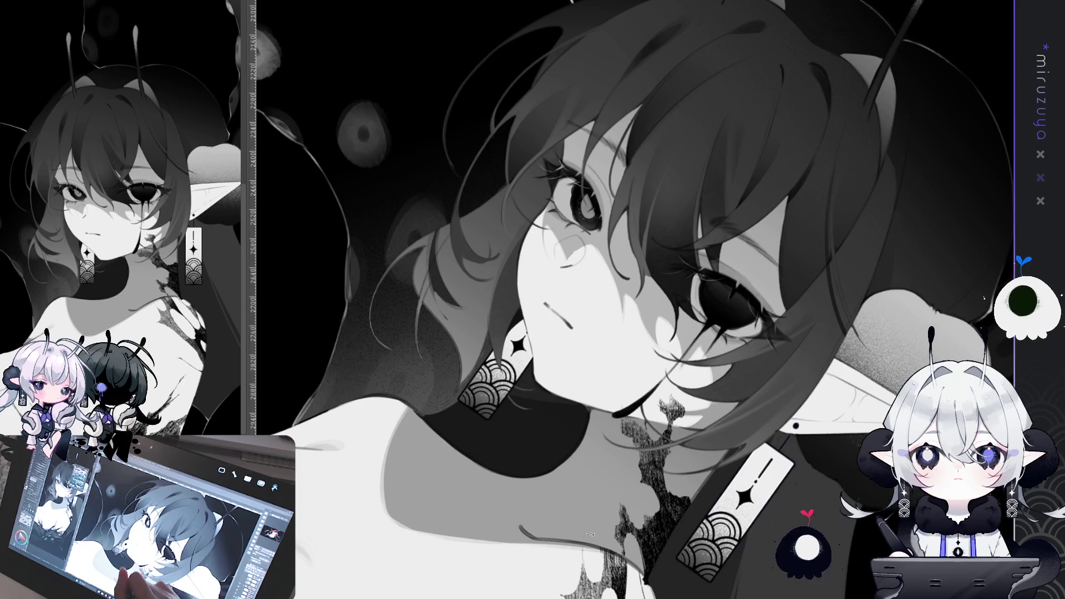
key("minus")
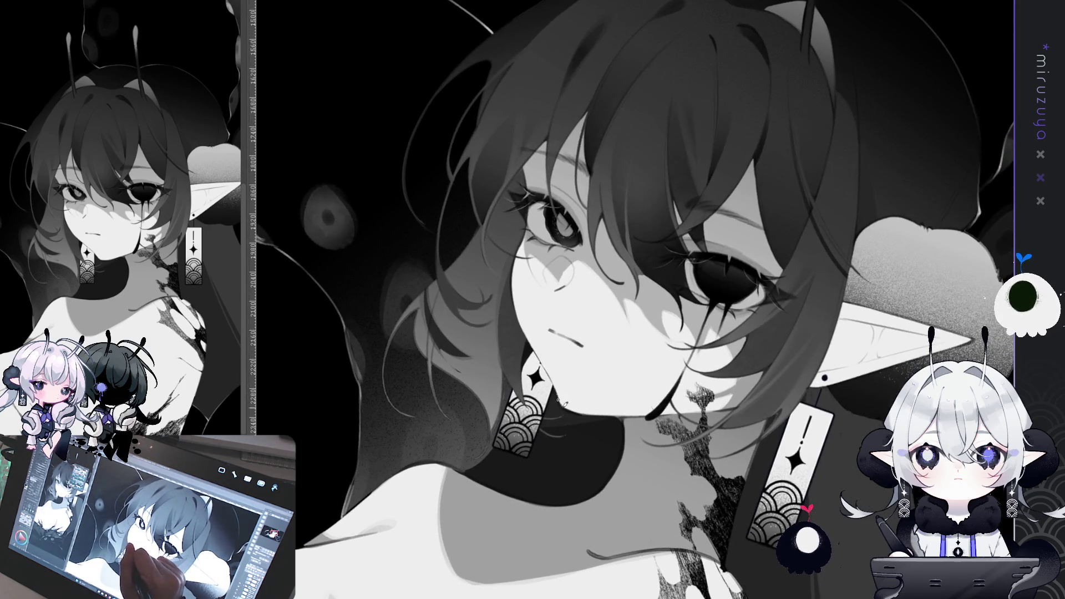
key("asciicircum")
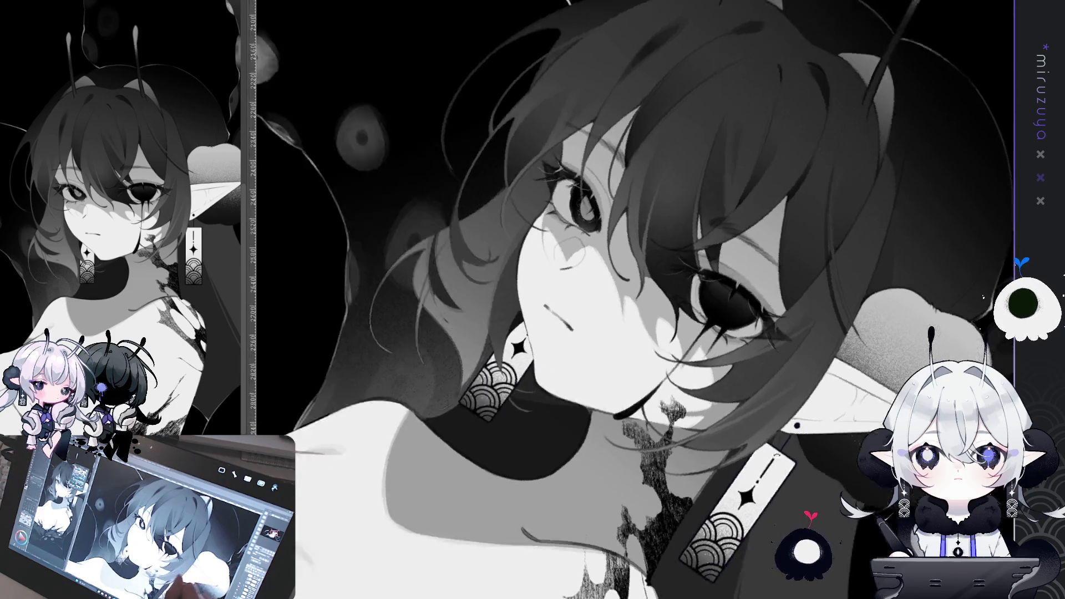
key("asciicircum")
key("asciicircum")
key("asciicircum")
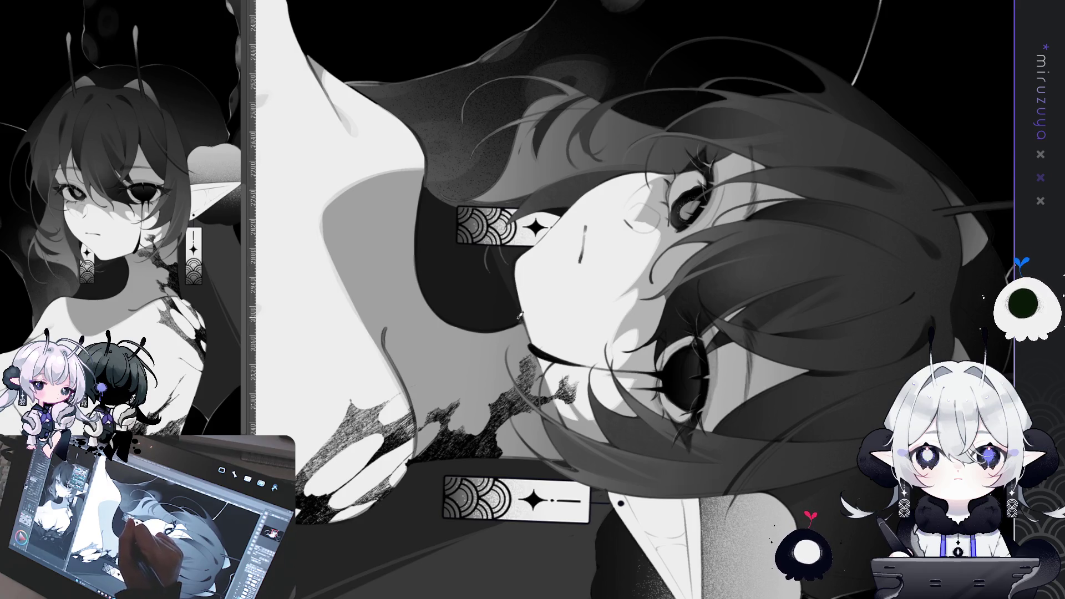
key("at")
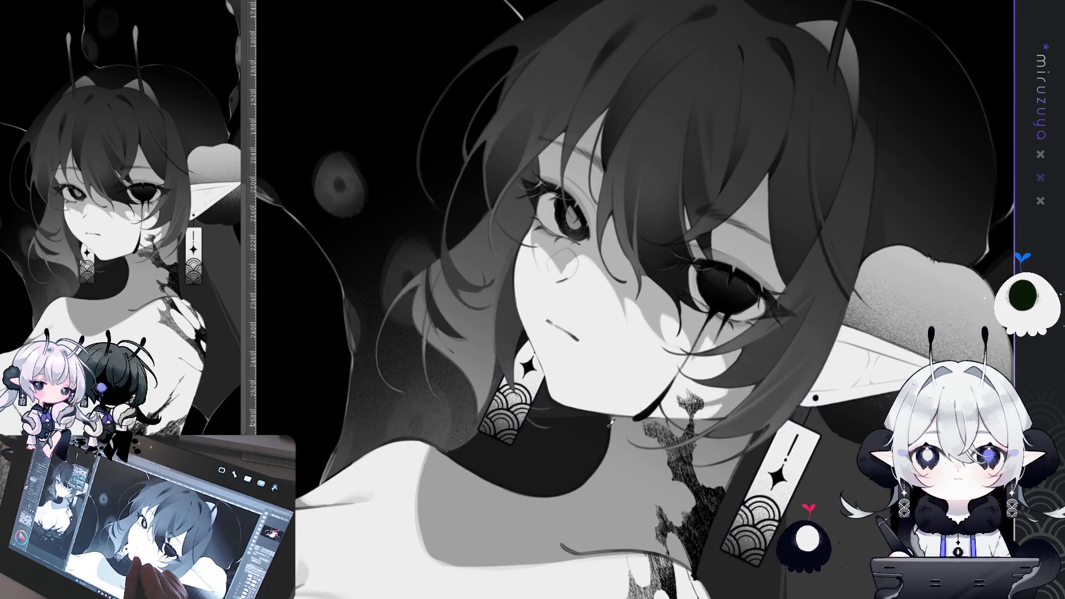
key("asciicircum")
key("asciicircum")
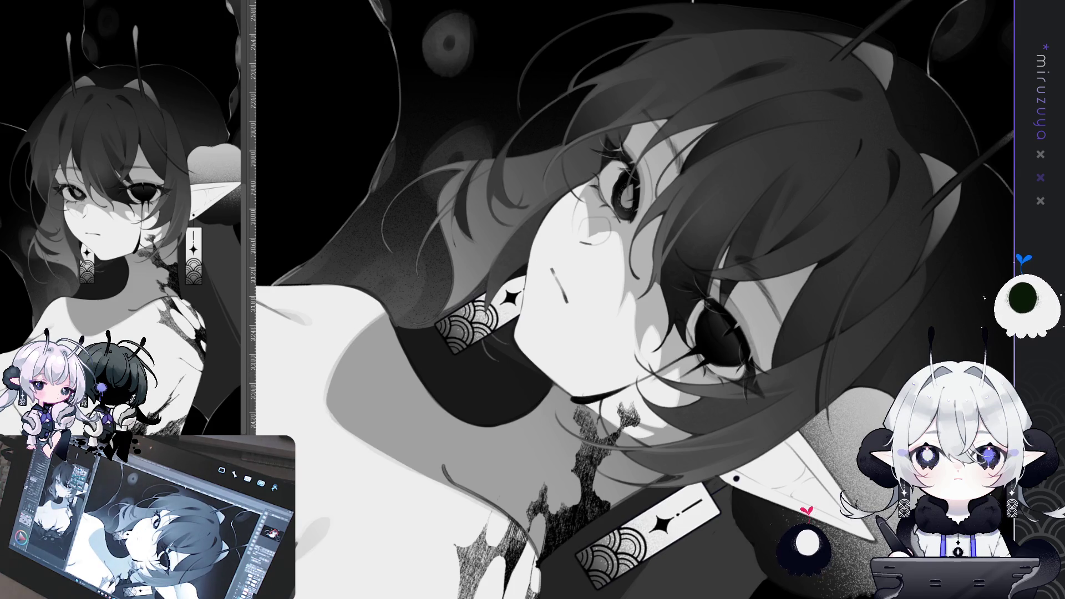
Paint a small dark mark and a fine dark stroke beside the patterned tag earring
left_click_drag(497, 310, 500, 323)
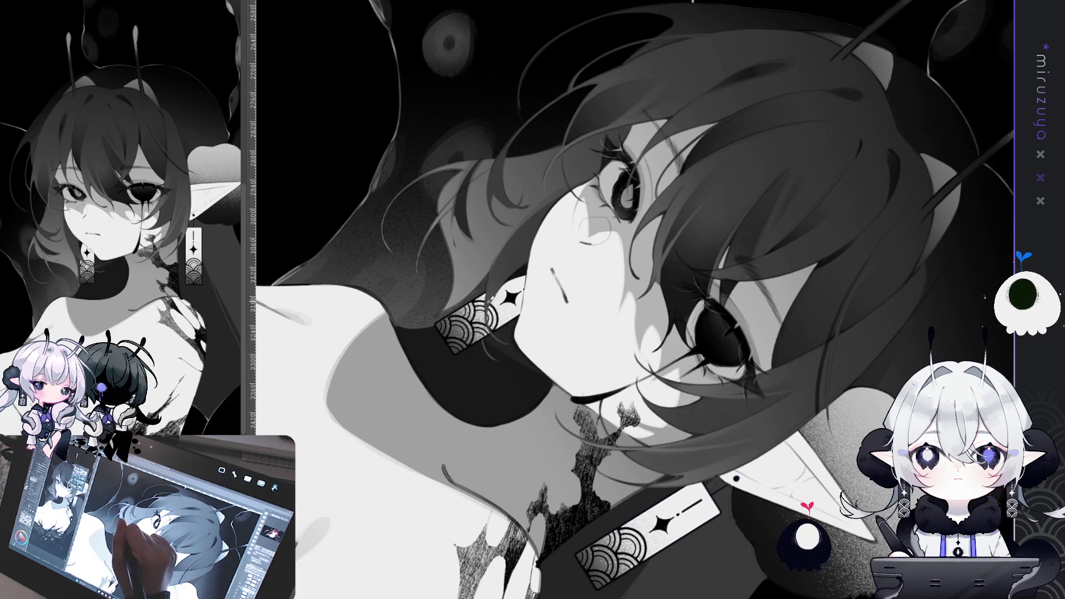
left_click_drag(488, 314, 504, 359)
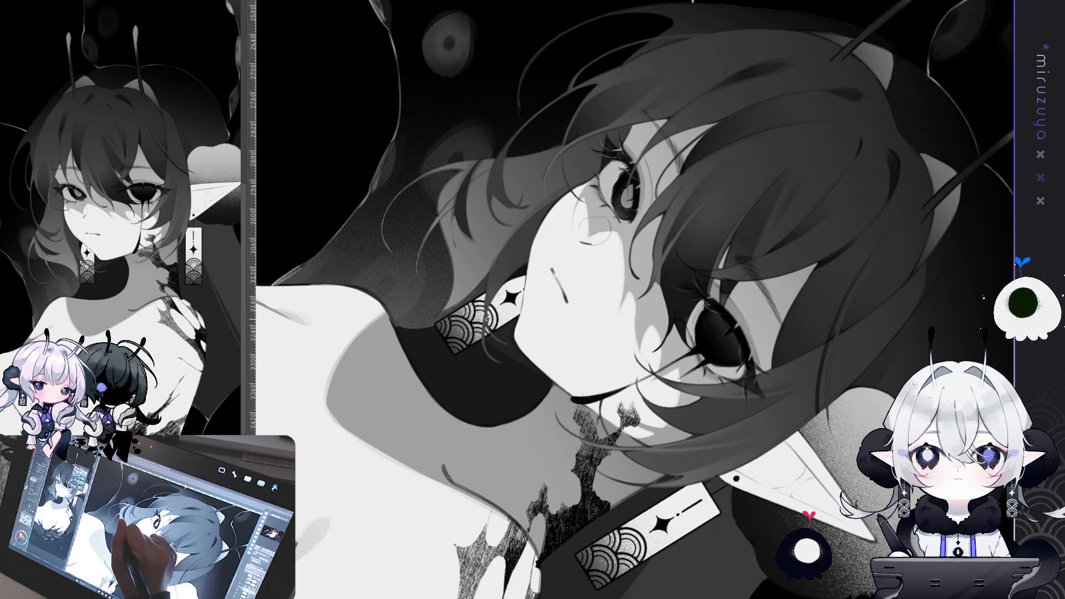
mouse_move(491, 333)
left_mouse_down()
mouse_move(622, 509)
mouse_move(486, 296)
left_mouse_up()
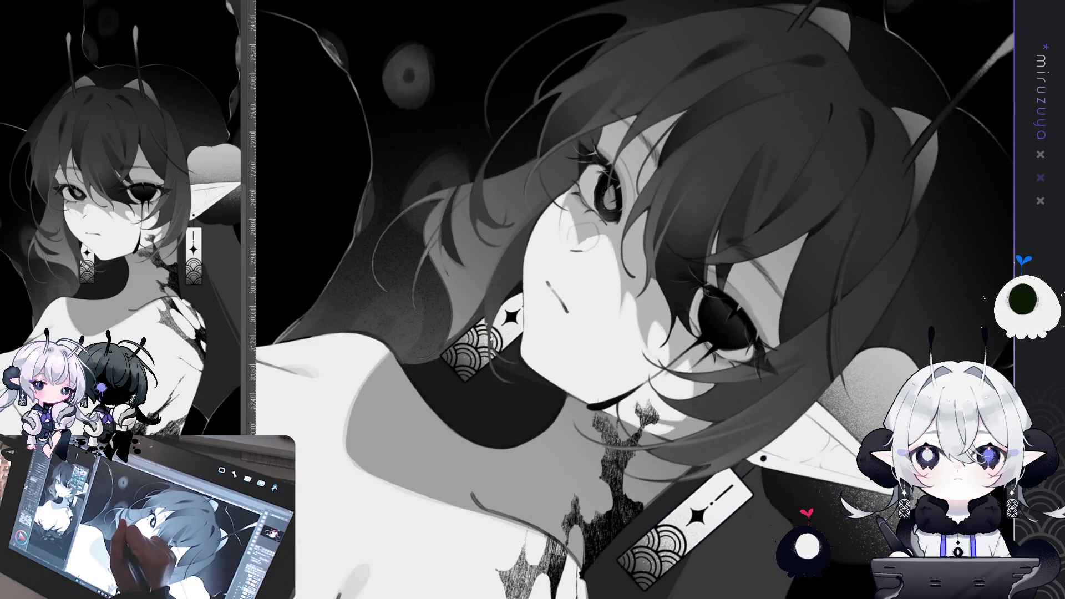
mouse_move(493, 335)
left_mouse_down()
mouse_move(531, 517)
mouse_move(500, 282)
left_mouse_up()
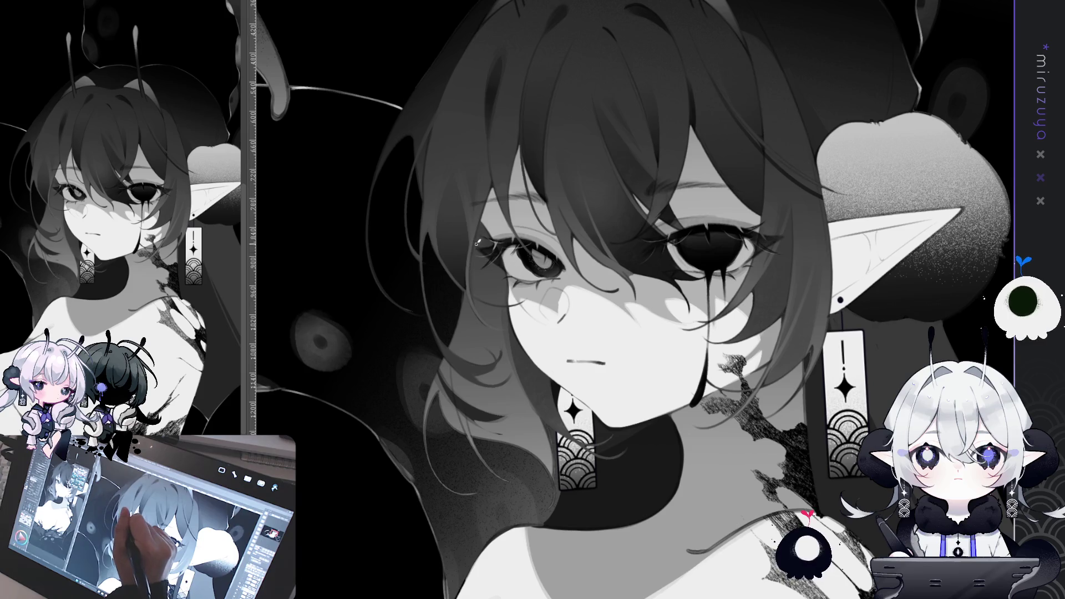
mouse_move(663, 151)
left_mouse_down()
mouse_move(769, 133)
mouse_move(471, 212)
mouse_move(519, 138)
left_mouse_up()
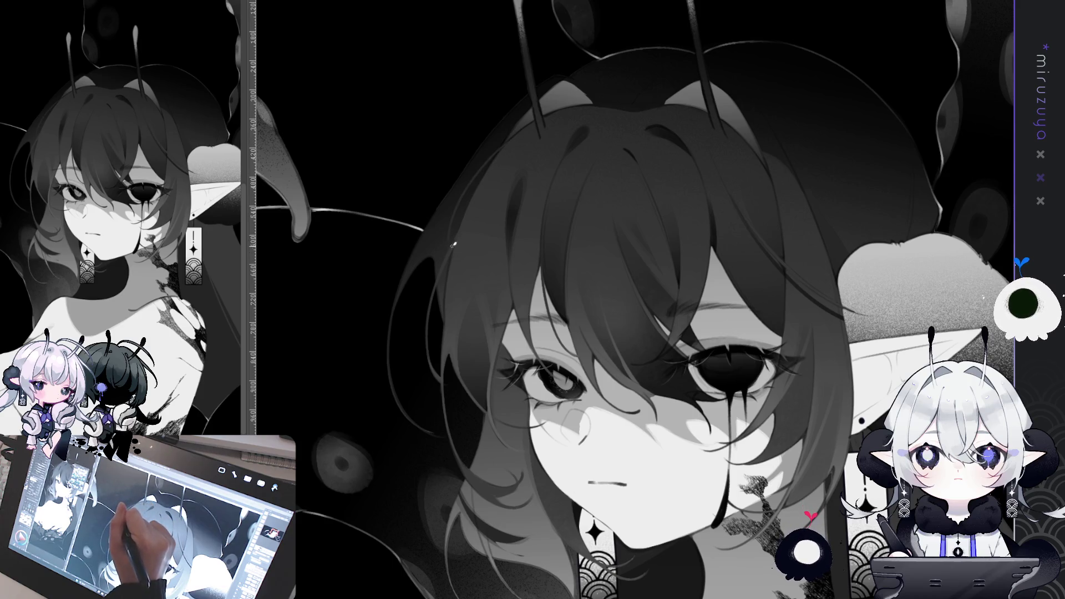
left_click_drag(454, 244, 576, 246)
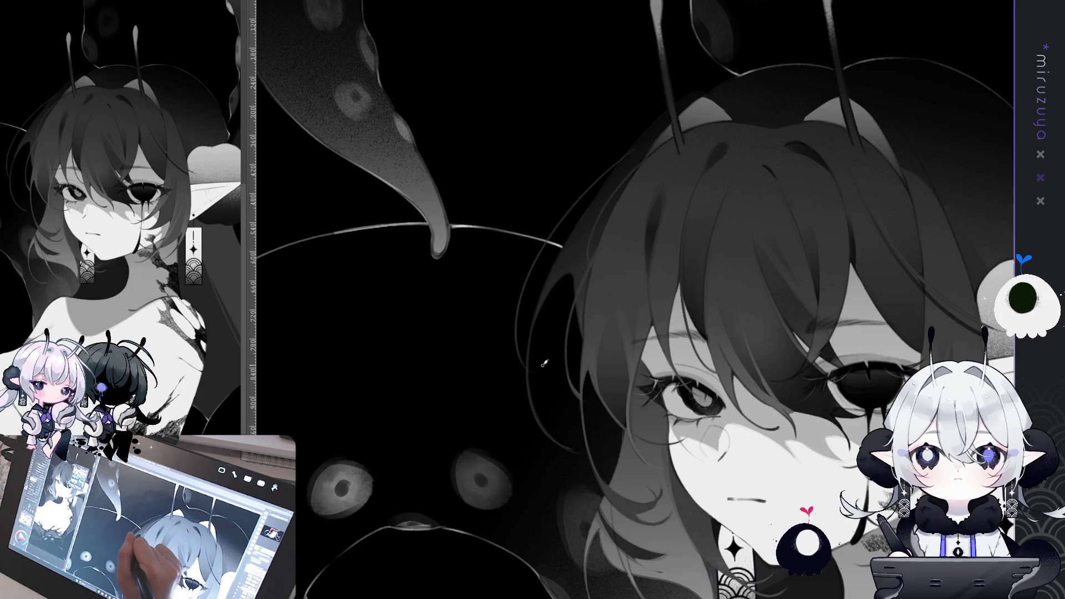
left_click_drag(631, 257, 532, 219)
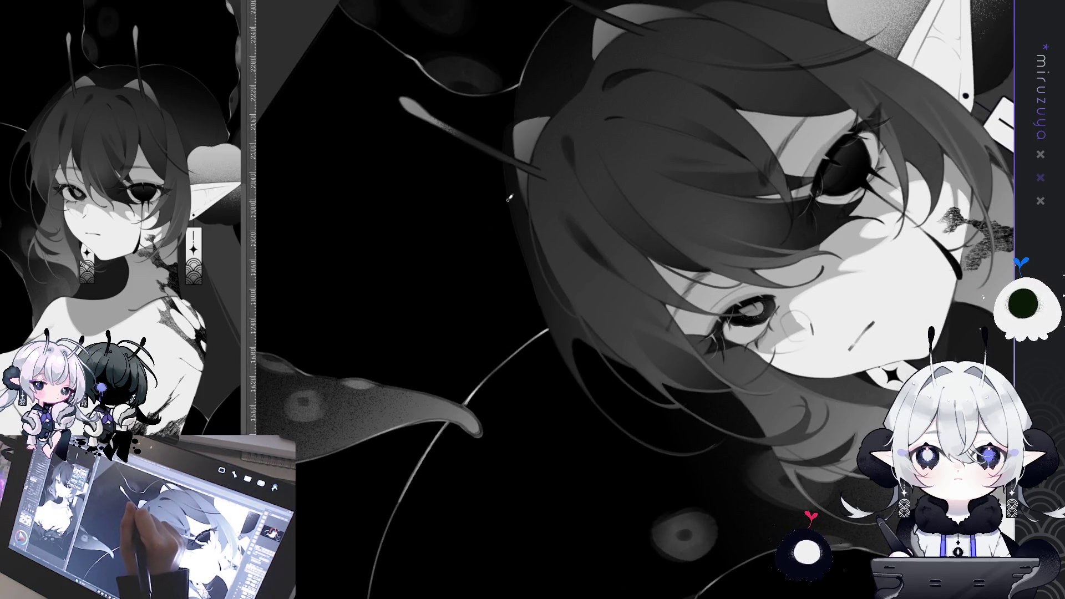
Paint a thin grey strand along the left edge of the girl's hair
left_click_drag(516, 228, 499, 318)
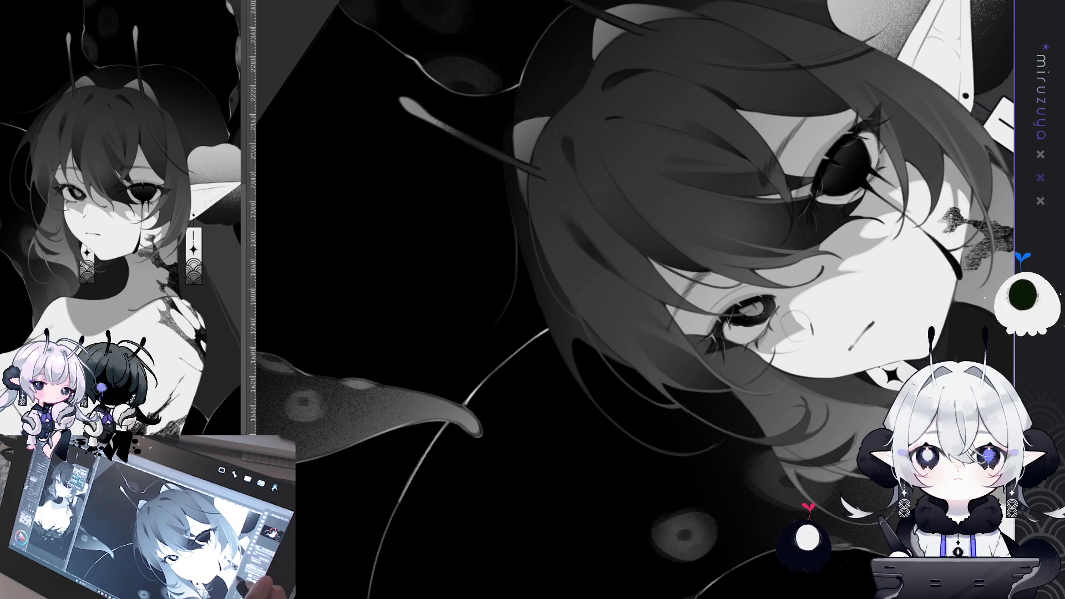
key("ctrl+at")
Dab a tiny white highlight on the face in the upright view, then turn the face sideways
left_click_drag(768, 373, 537, 174)
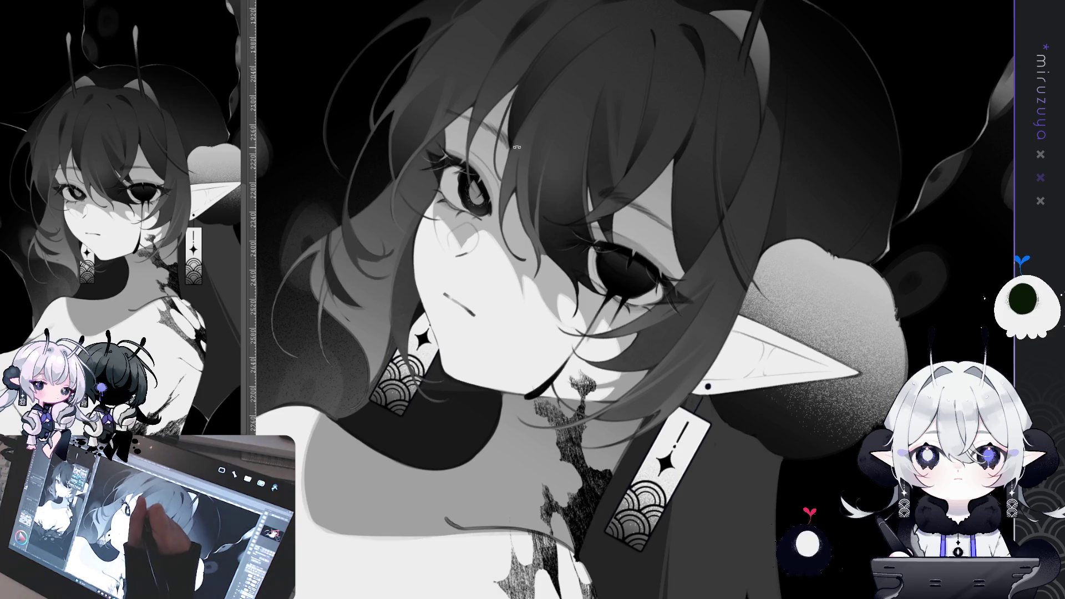
key("ctrl+at")
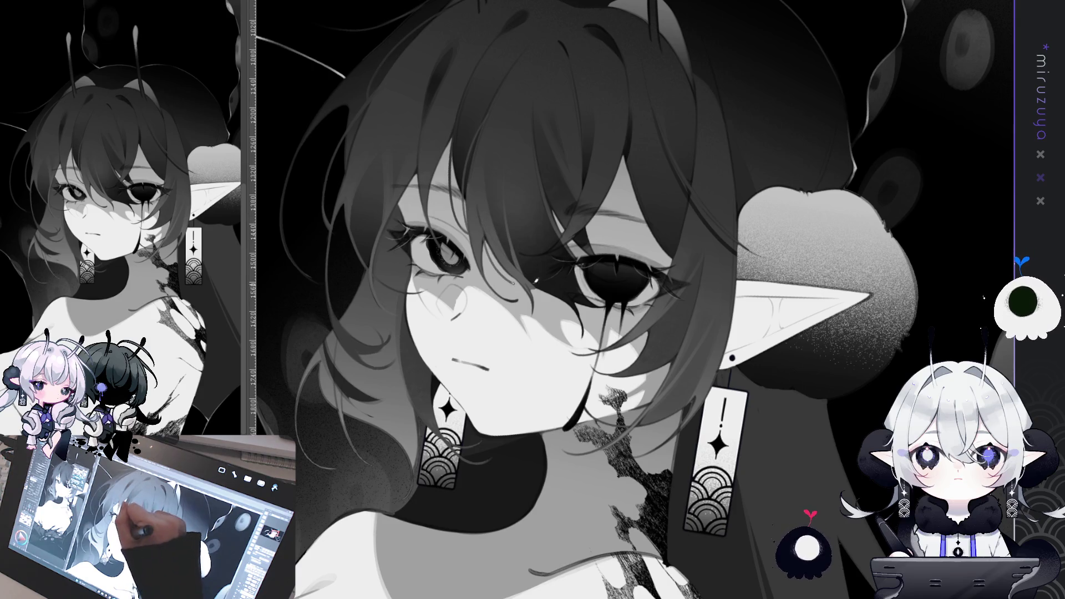
left_click(521, 263)
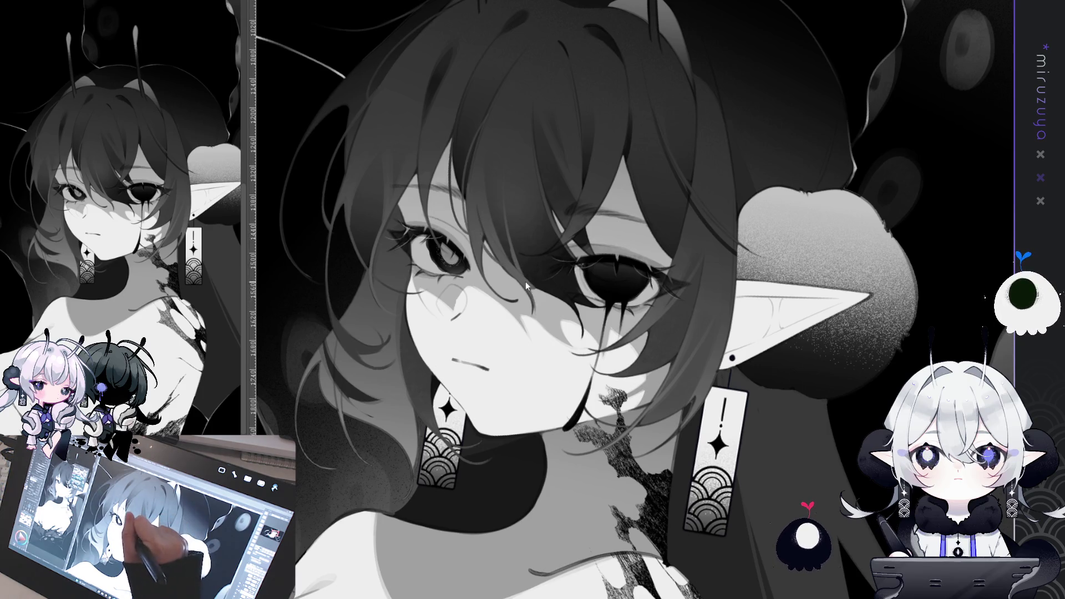
left_click_drag(528, 286, 619, 192)
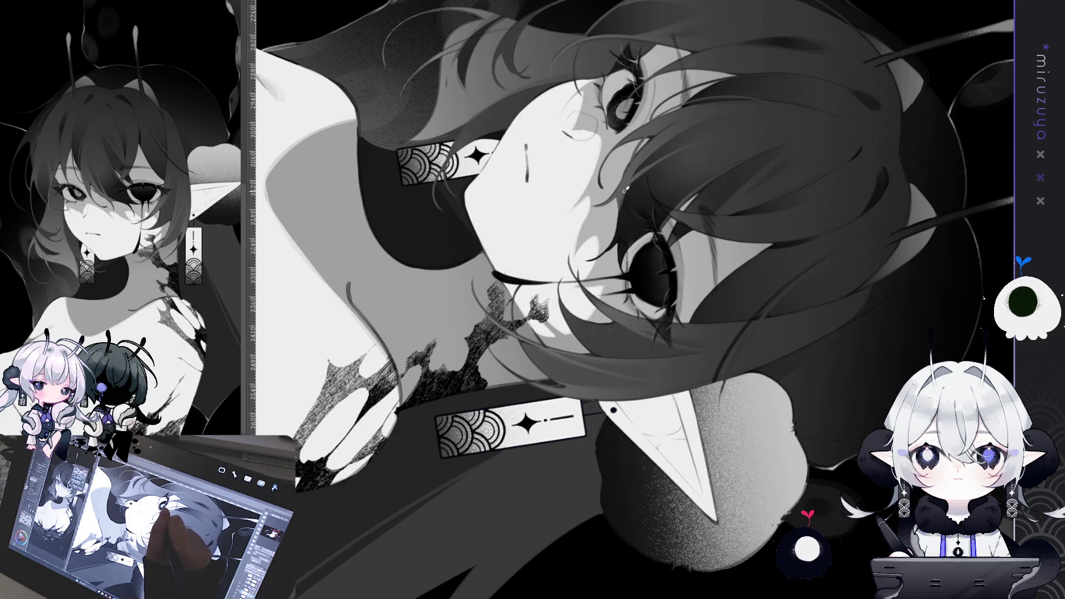
left_click_drag(620, 190, 527, 286)
key("minus")
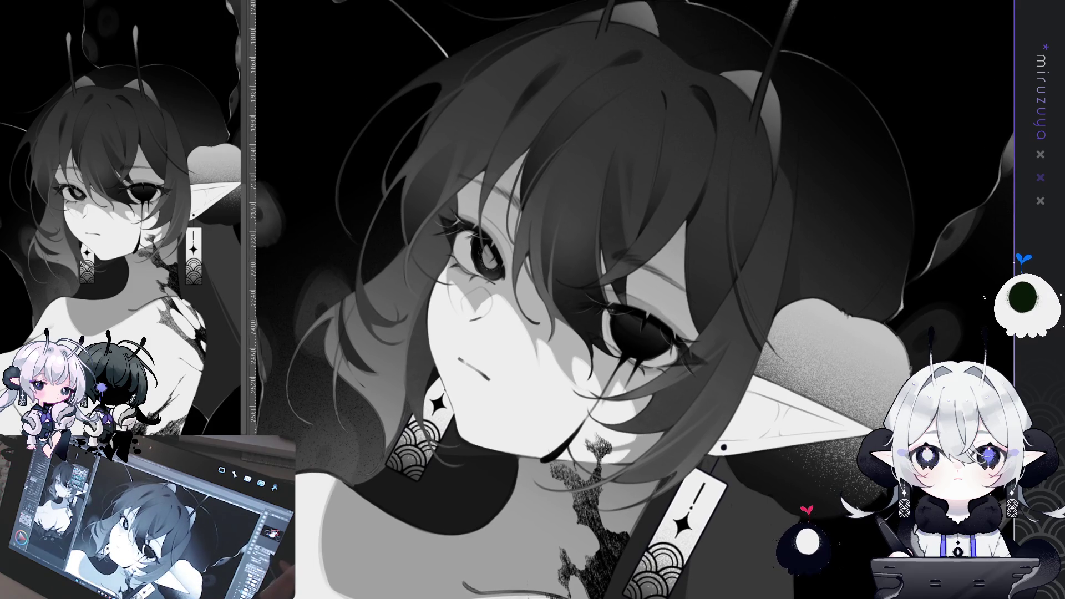
key("ctrl+0")
key("h")
left_click_drag(633, 300, 543, 249)
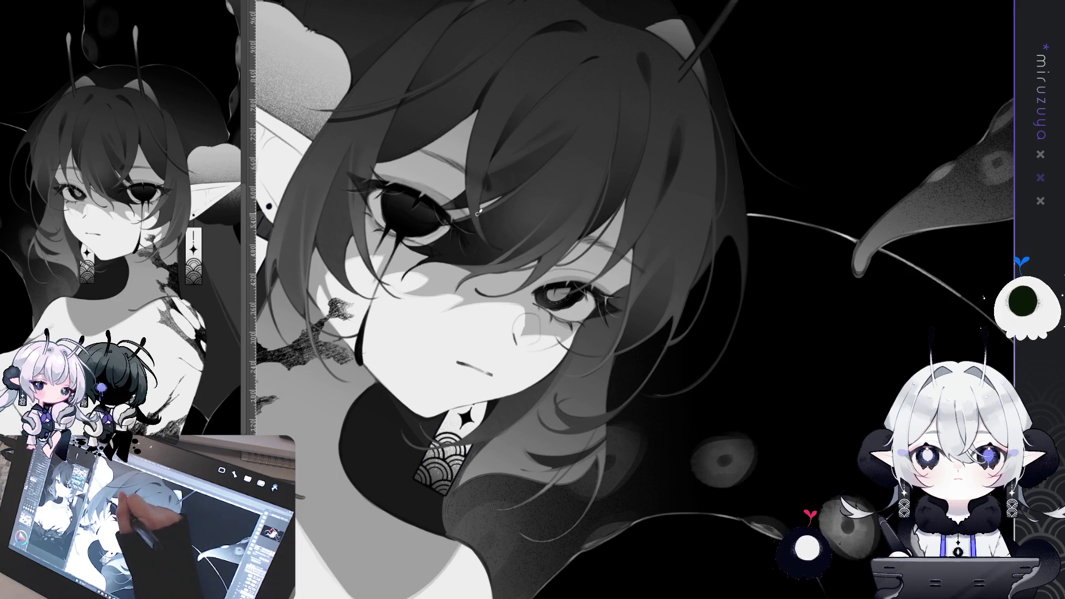
mouse_move(508, 234)
left_mouse_down()
mouse_move(658, 502)
mouse_move(391, 57)
left_mouse_up()
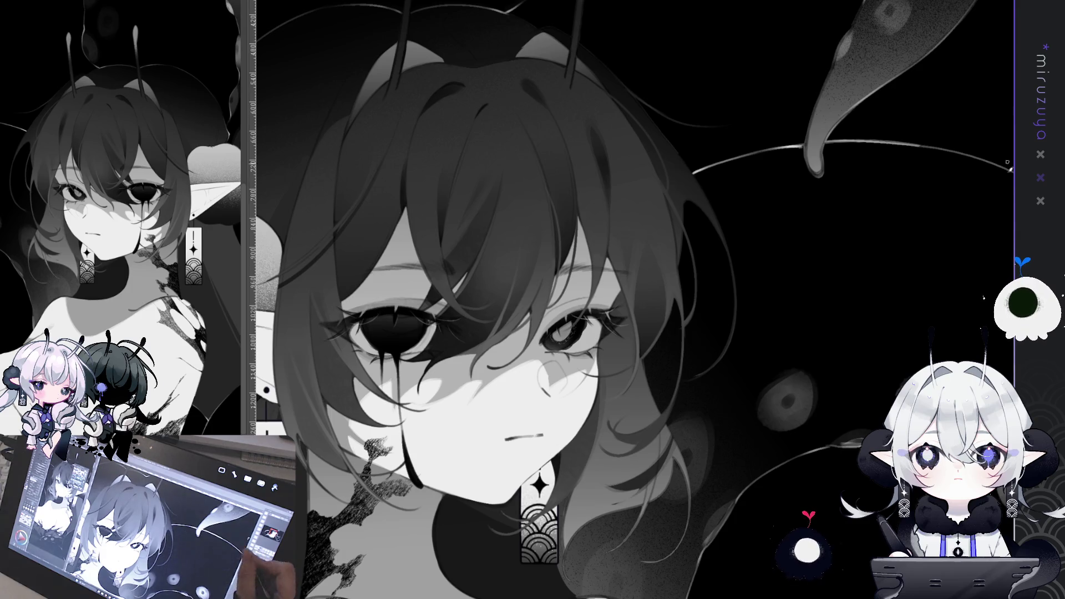
left_click_drag(624, 416, 697, 362)
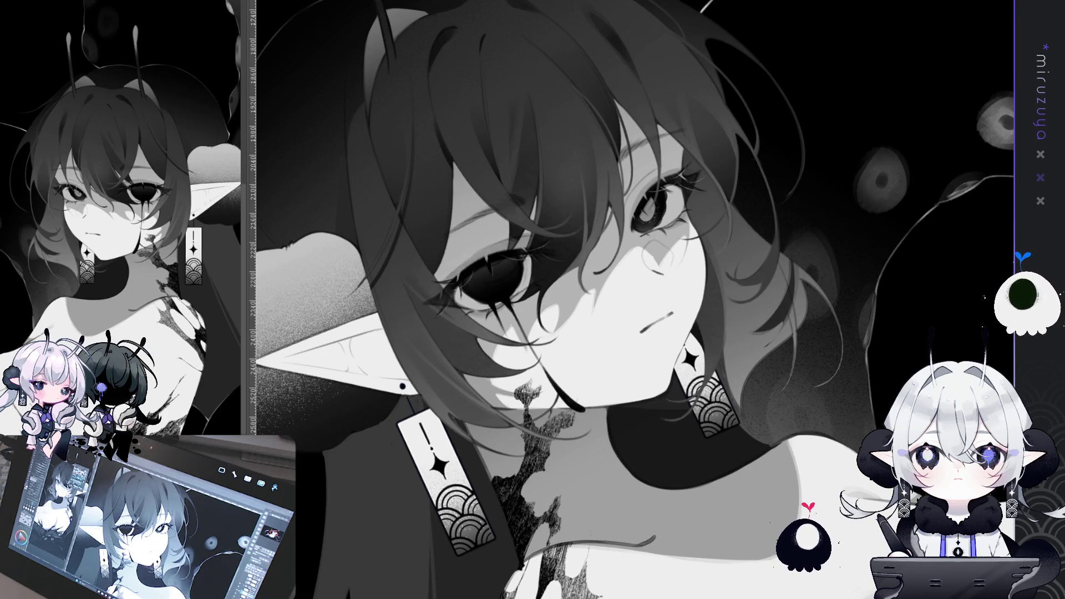
mouse_move(638, 388)
left_mouse_down()
mouse_move(673, 486)
mouse_move(638, 360)
mouse_move(588, 300)
mouse_move(499, 249)
left_mouse_up()
key("h")
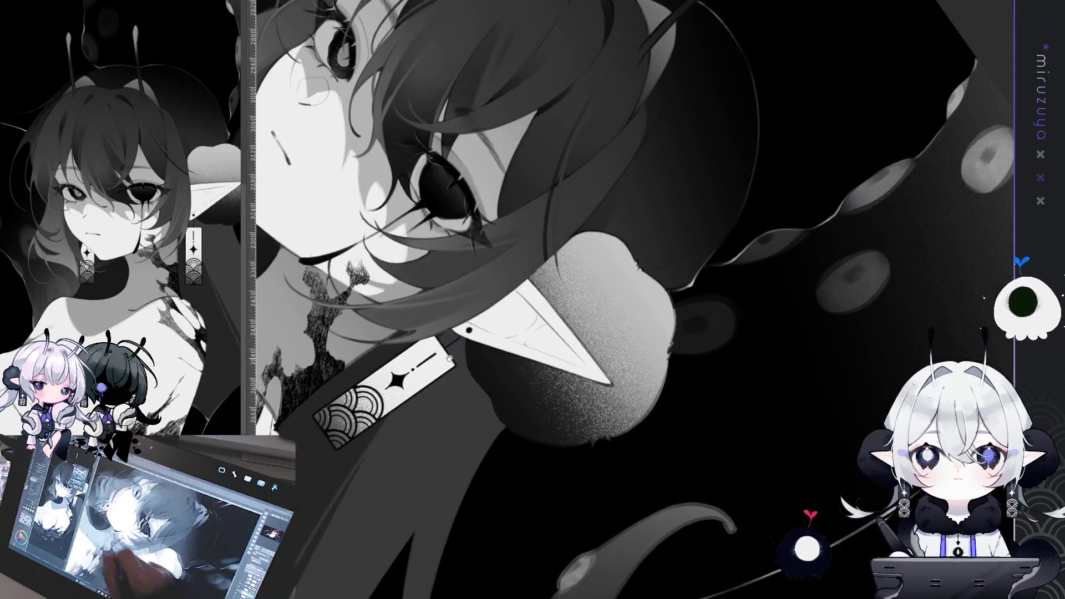
left_click_drag(383, 150, 413, 238)
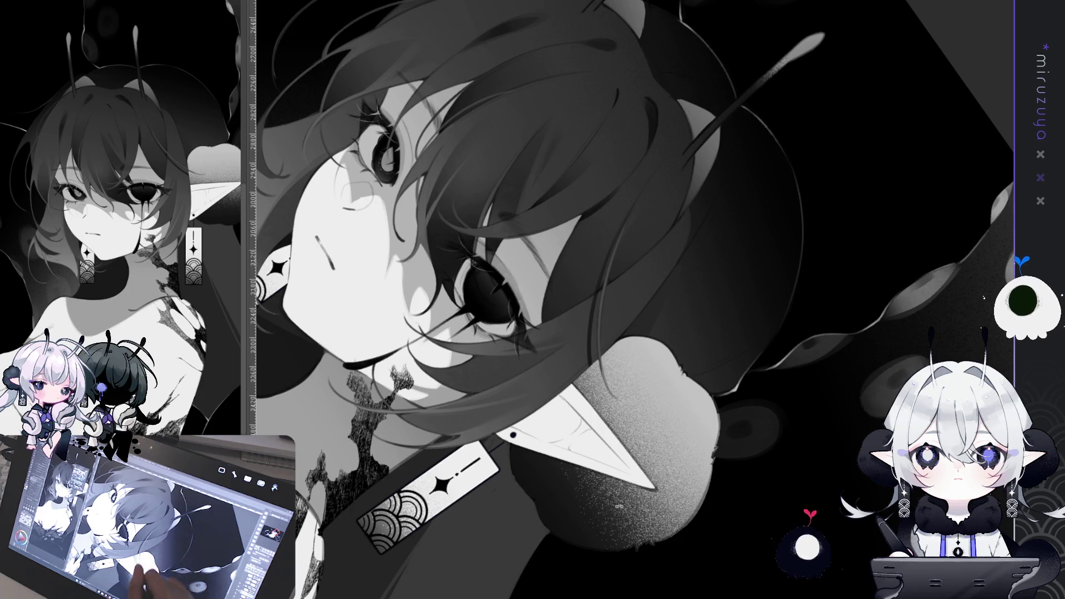
key("ctrl+@")
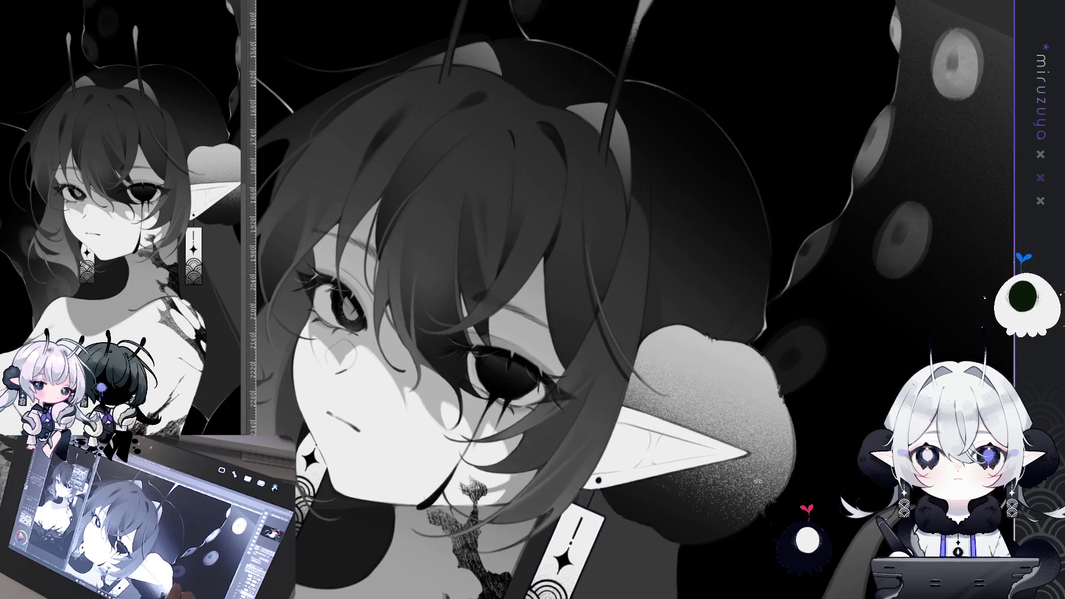
left_click_drag(605, 314, 637, 398)
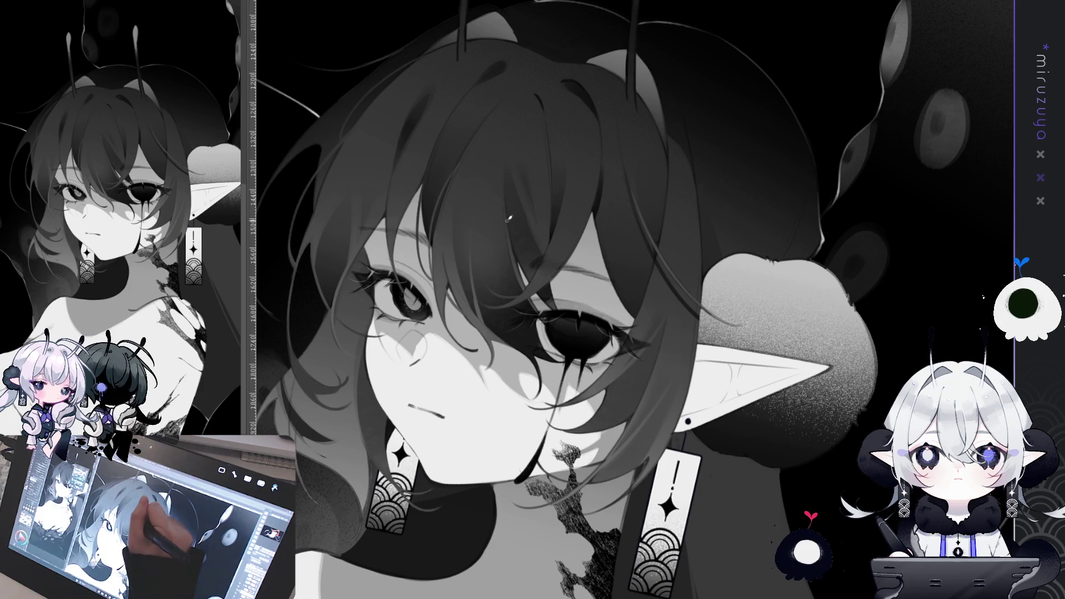
left_click_drag(509, 219, 462, 220)
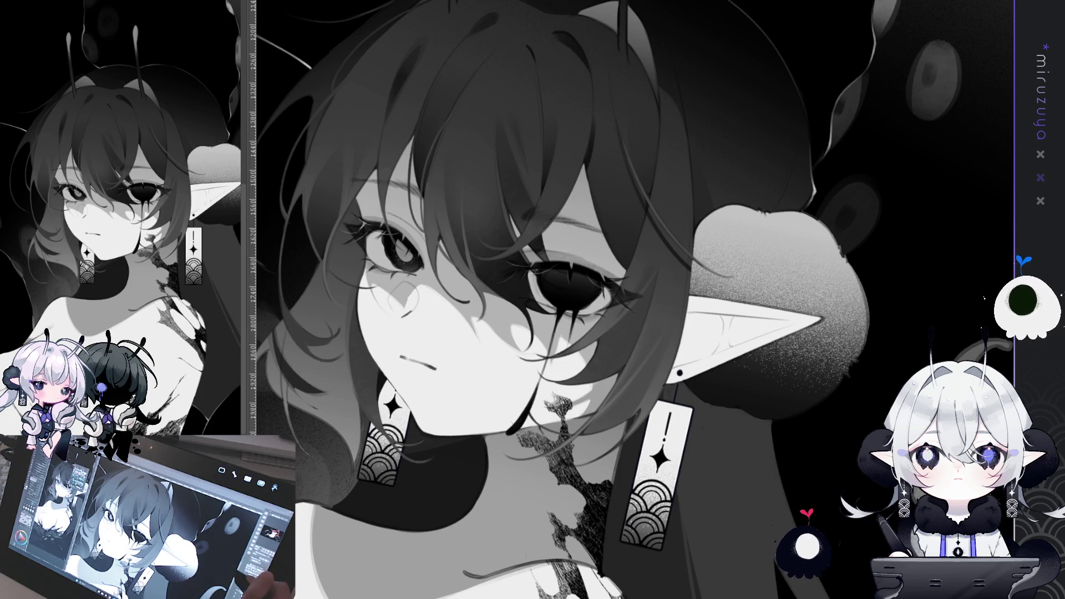
left_click_drag(554, 299, 599, 274)
left_click_drag(721, 222, 776, 311)
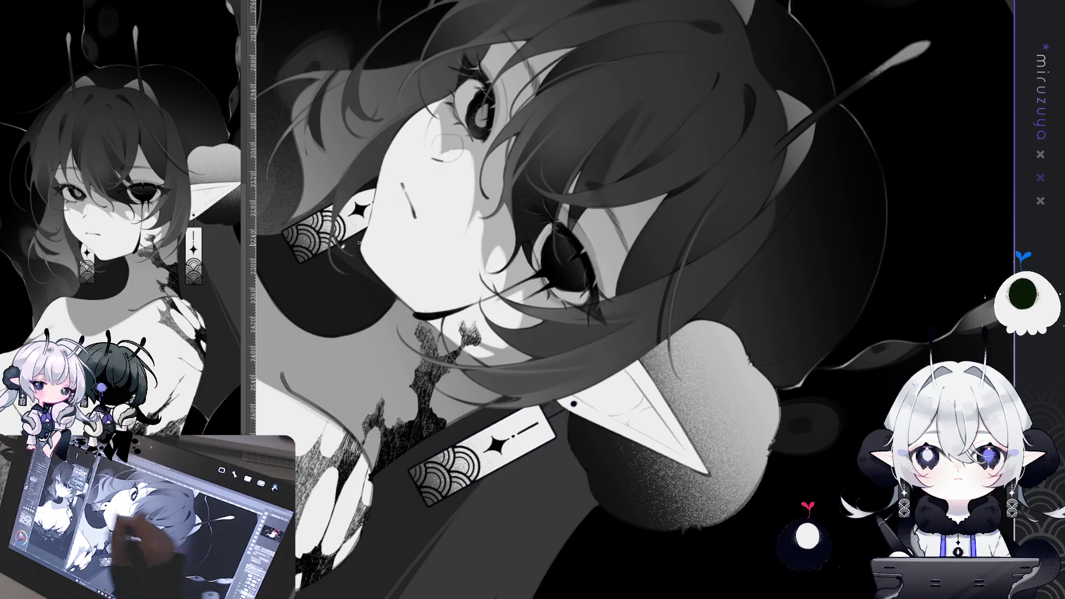
left_click_drag(359, 242, 366, 344)
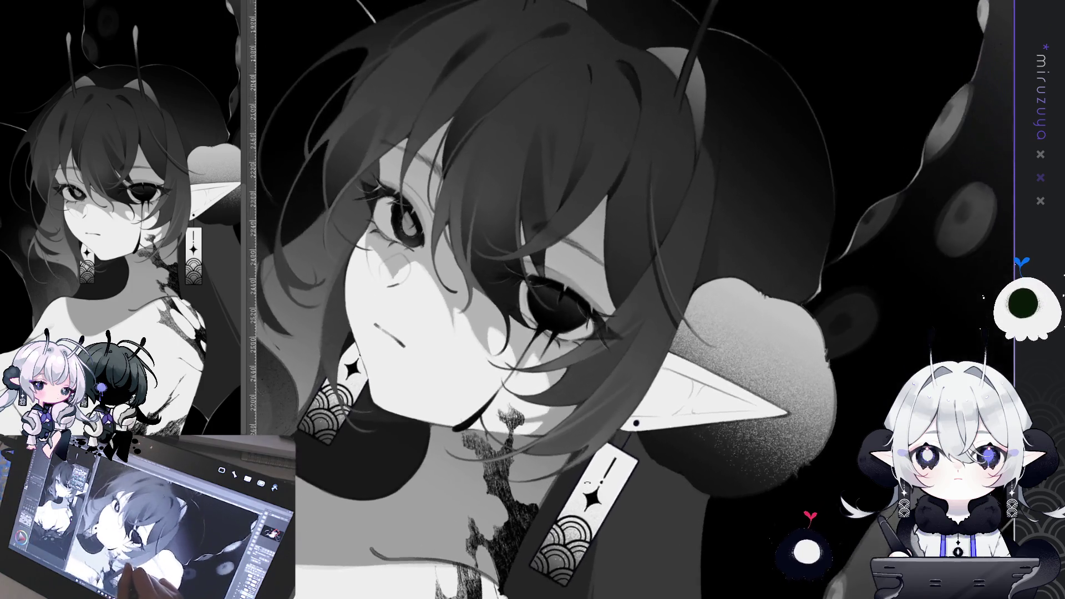
left_click_drag(682, 310, 704, 349)
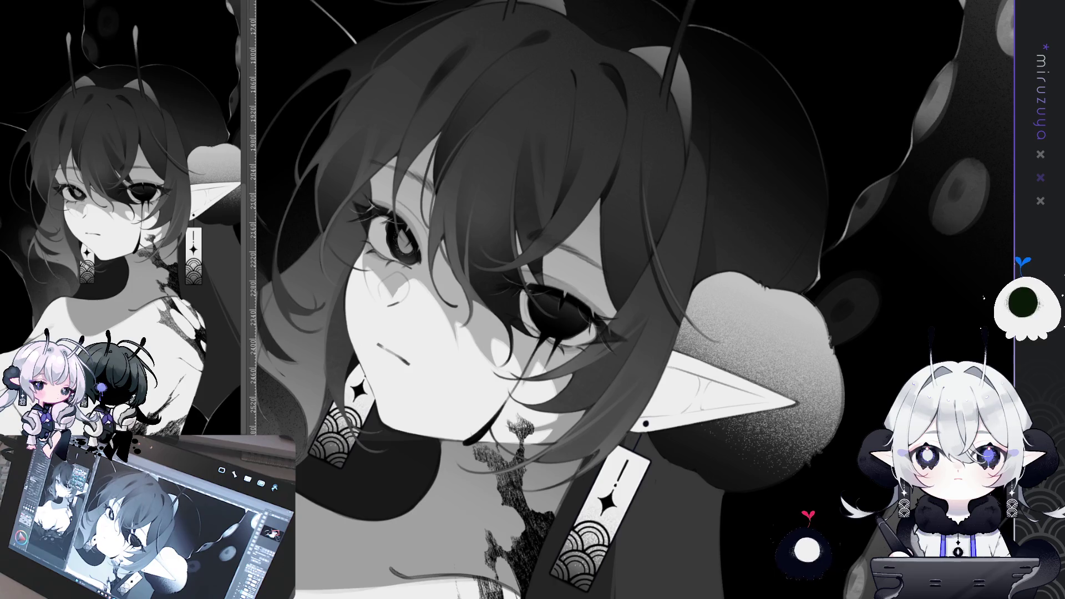
Switch between upright and tilted views of the face, neck and earring
left_click_drag(610, 278, 588, 300)
left_click_drag(748, 174, 693, 152)
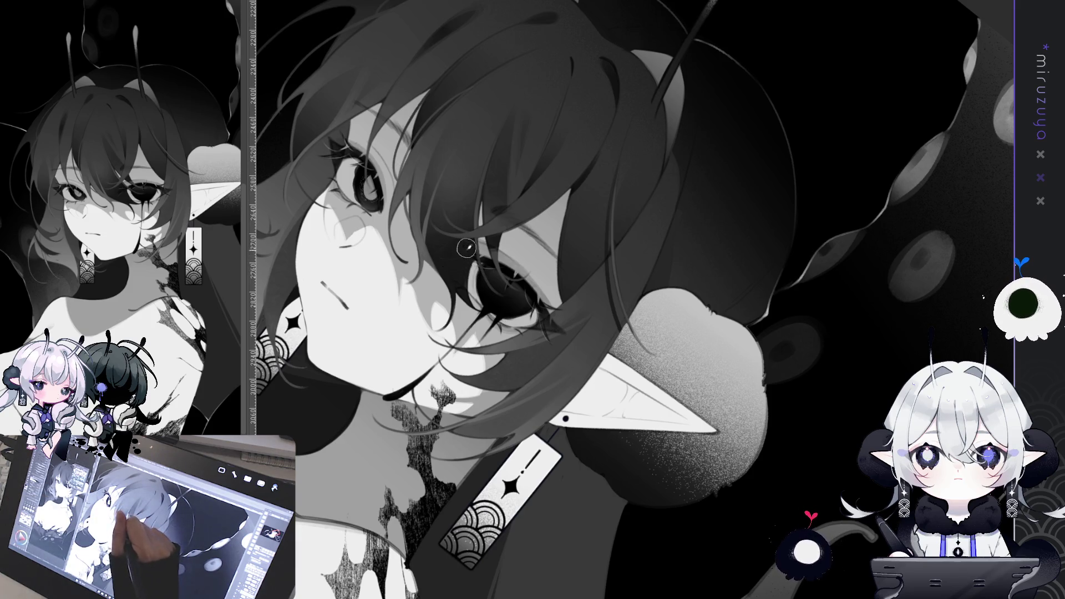
key("ctrl+0")
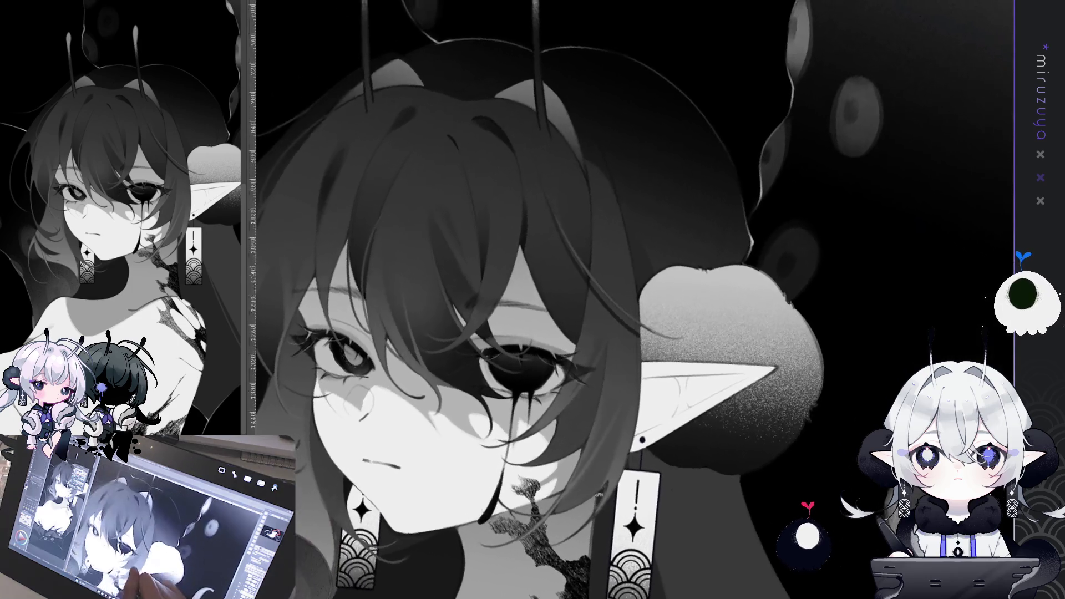
key("minus")
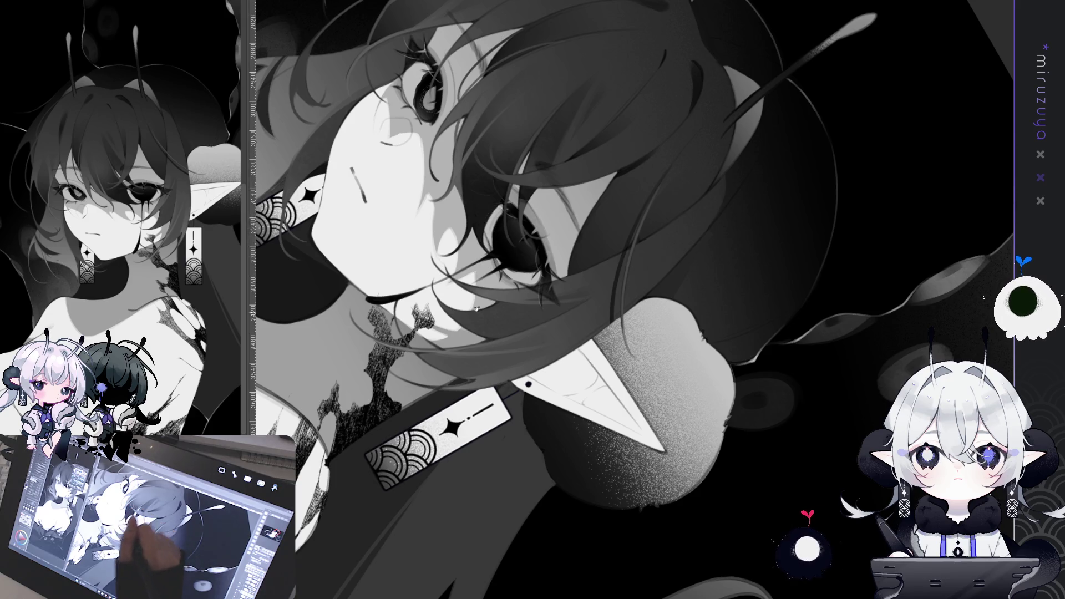
key("minus")
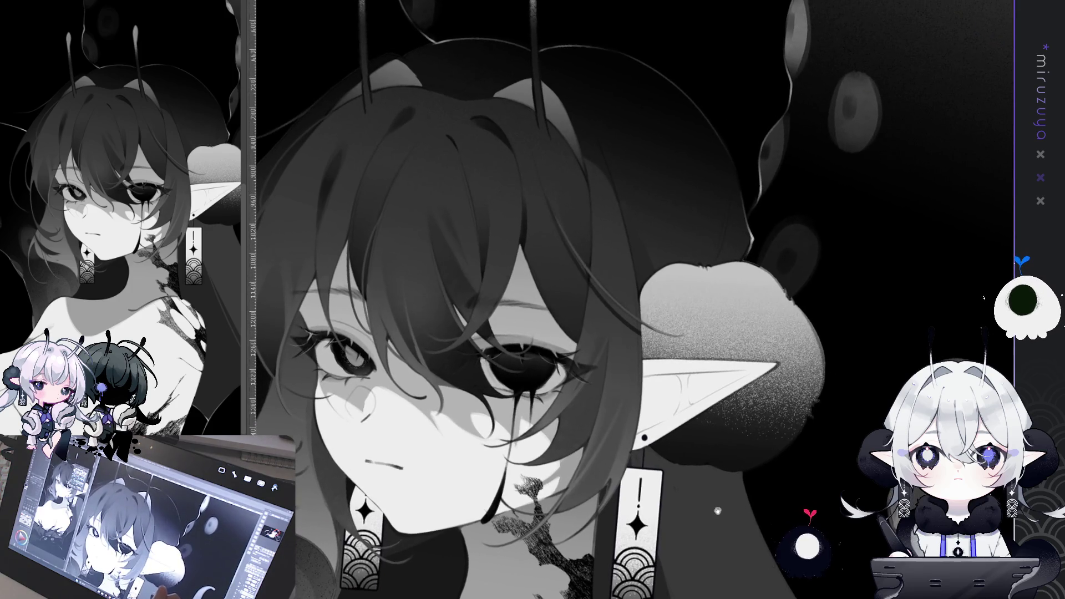
key("minus")
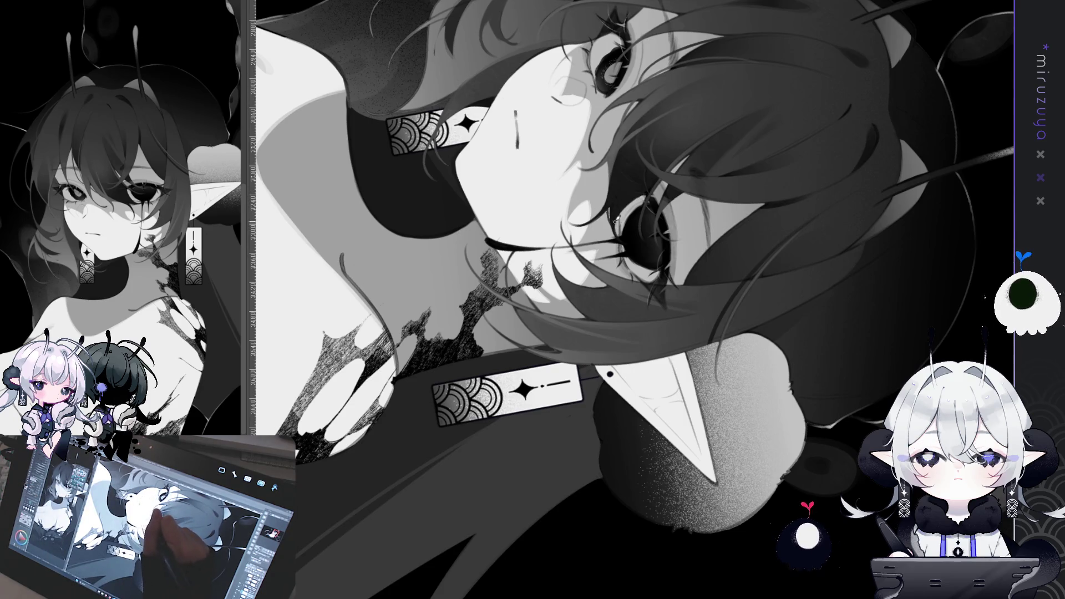
Reset the view upright on the face, mirror it horizontally and re-centre the drawing
key("ctrl+0")
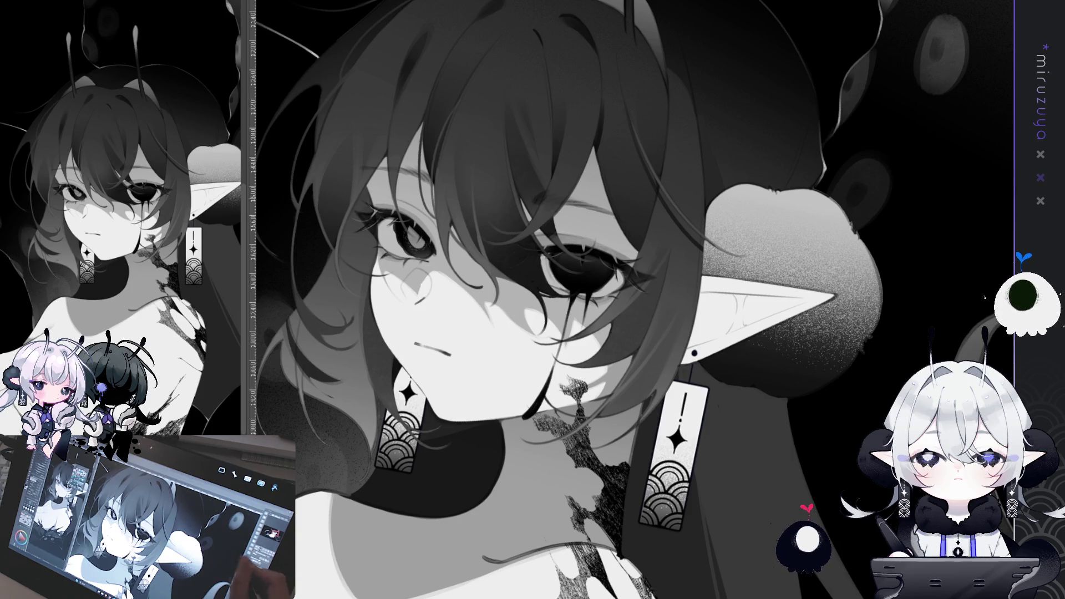
key("h")
left_click_drag(721, 277, 432, 222)
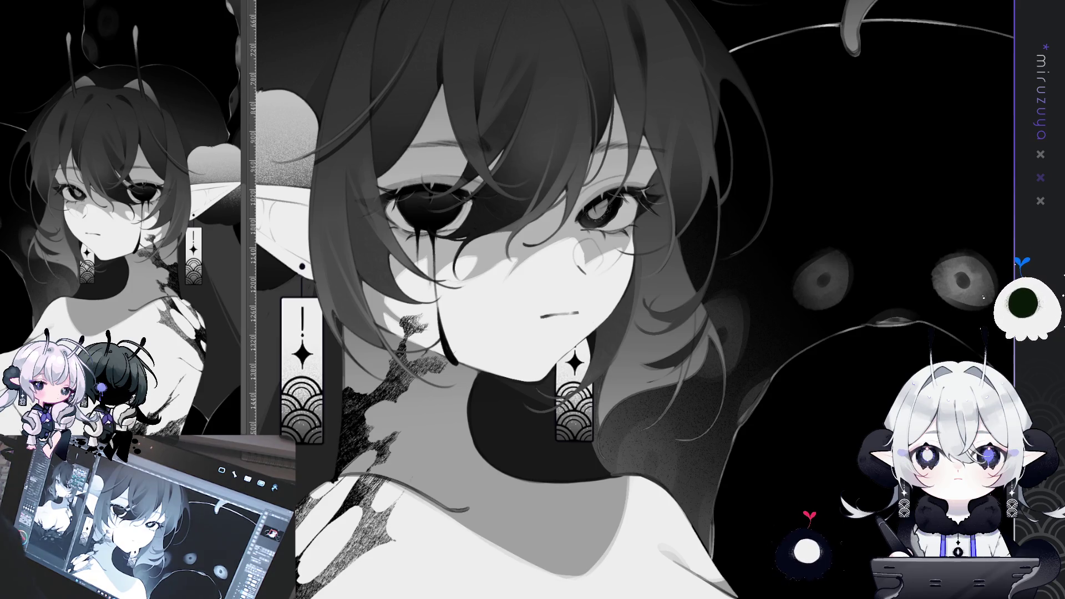
key("asciicircum")
key("asciicircum")
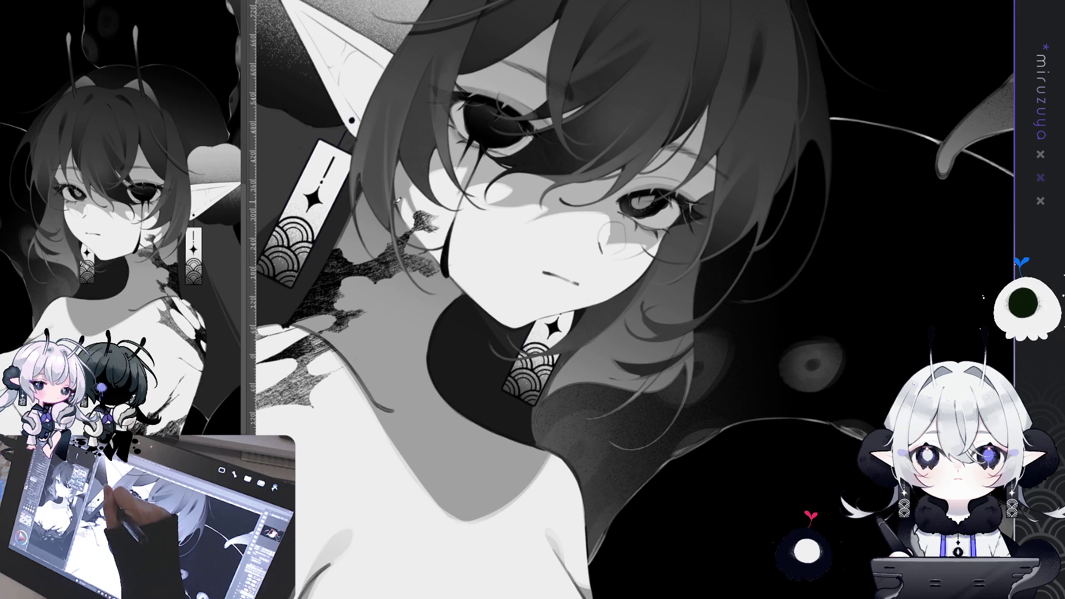
mouse_move(435, 253)
left_mouse_down()
mouse_move(645, 510)
mouse_move(375, 186)
left_mouse_up()
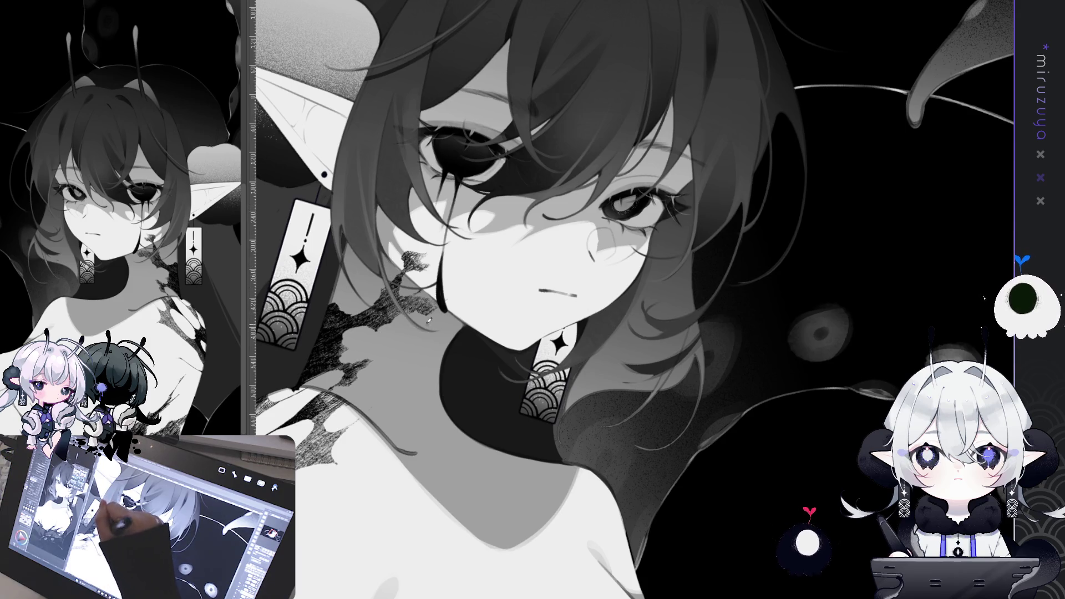
left_click_drag(577, 392, 573, 378)
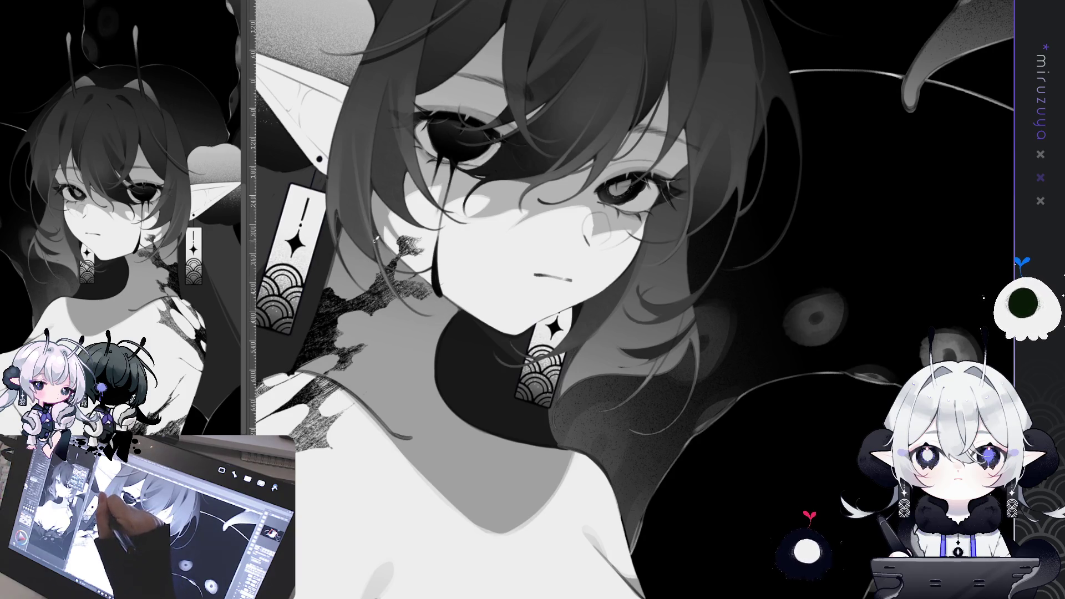
left_click_drag(582, 131, 554, 167)
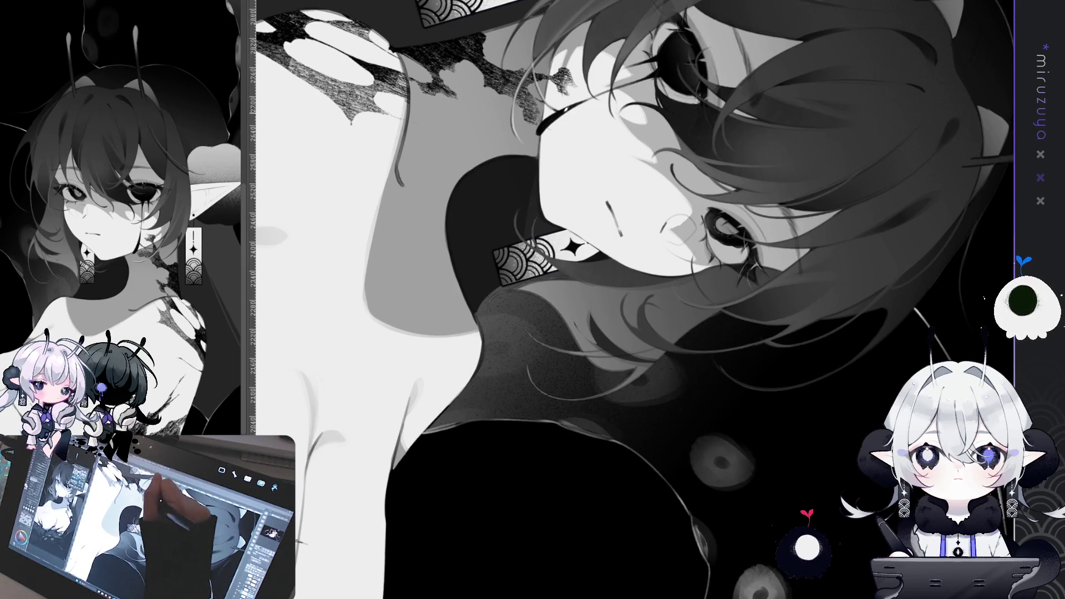
left_click_drag(554, 166, 610, 357)
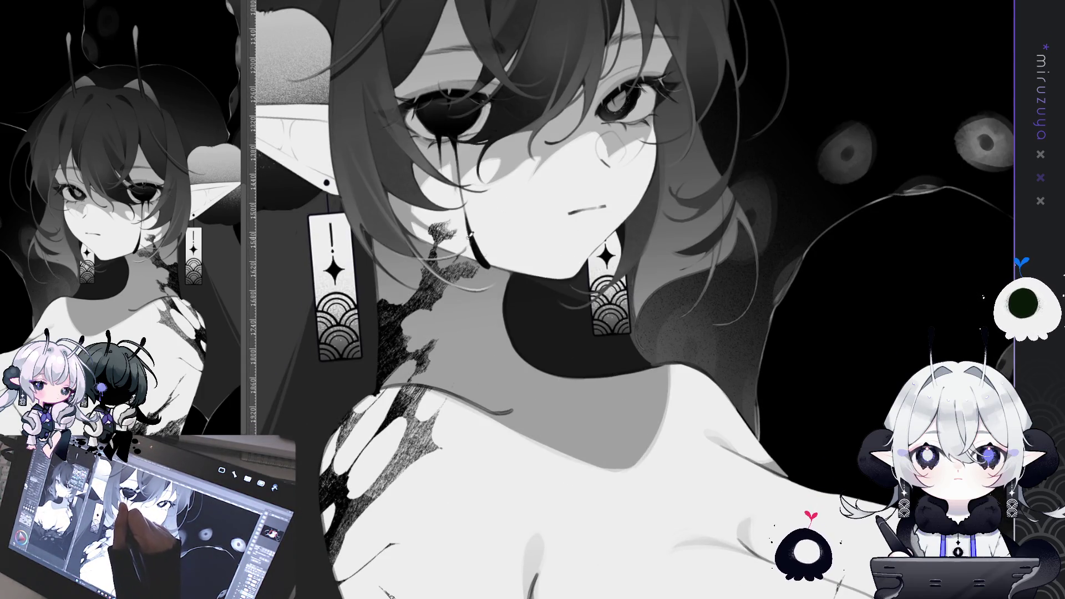
mouse_move(469, 242)
left_mouse_down()
mouse_move(499, 311)
mouse_move(582, 378)
mouse_move(638, 361)
left_mouse_up()
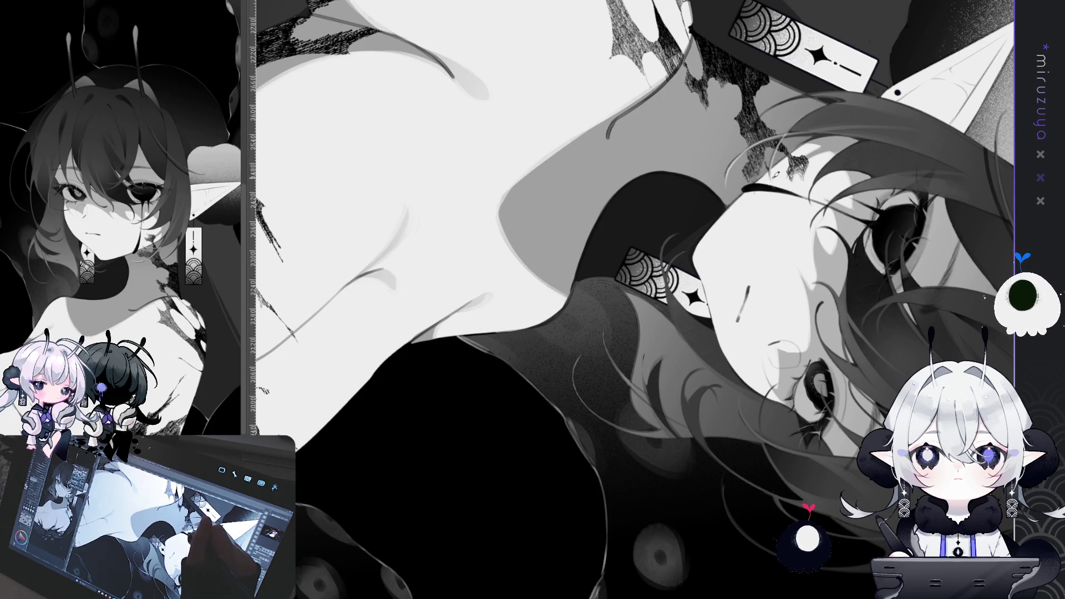
mouse_move(776, 175)
left_mouse_down()
mouse_move(708, 532)
mouse_move(582, 415)
left_mouse_up()
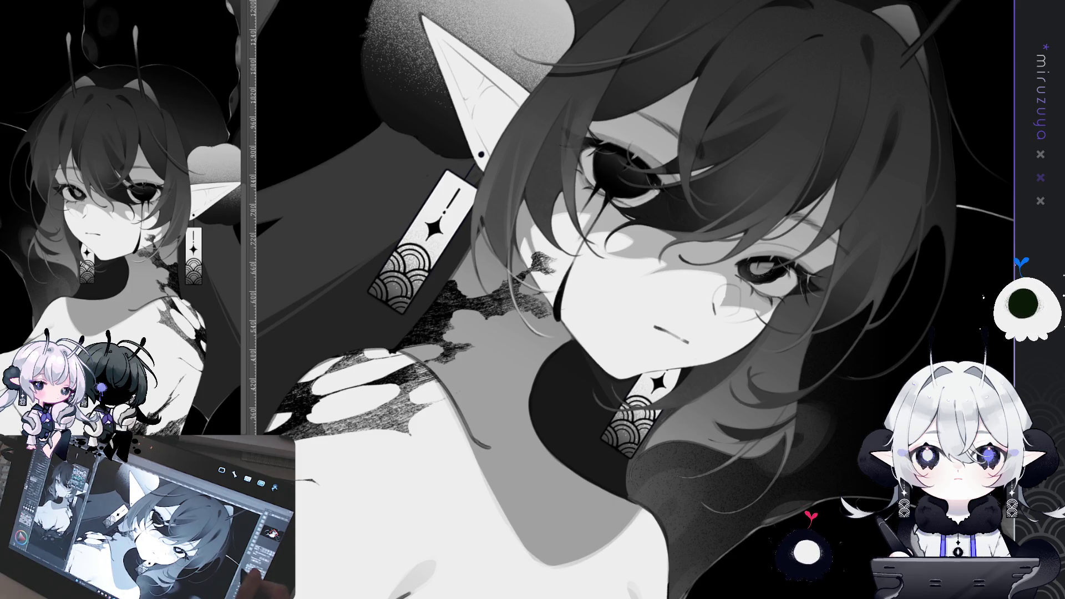
key("minus")
mouse_move(645, 526)
left_mouse_down()
mouse_move(544, 189)
mouse_move(538, 280)
left_mouse_up()
key("ctrl+z")
left_click_drag(536, 194, 541, 277)
key("ctrl+z")
left_click_drag(537, 194, 541, 277)
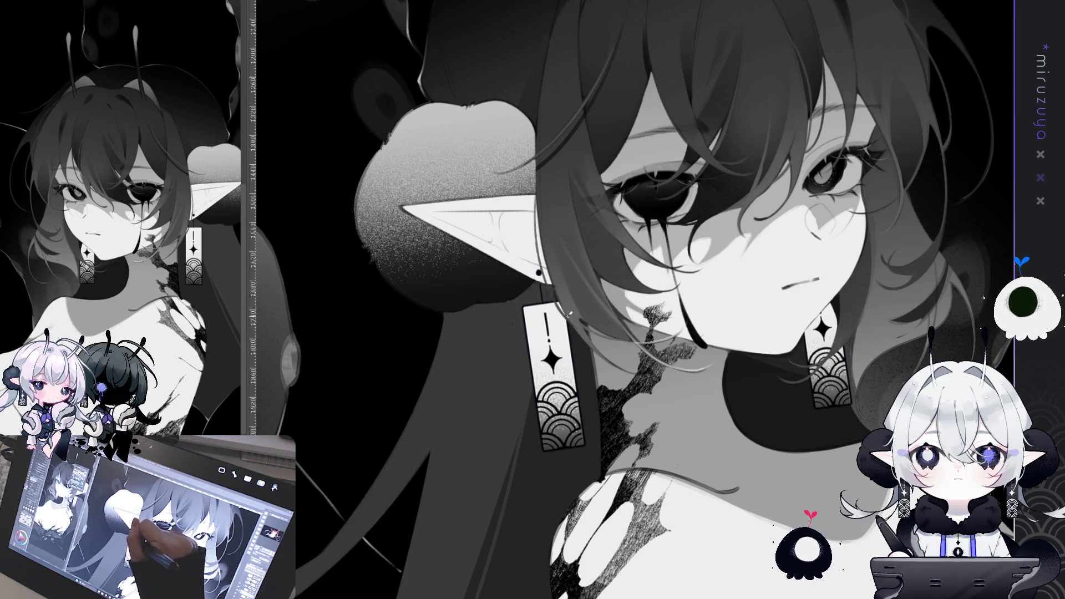
left_click_drag(570, 314, 518, 246)
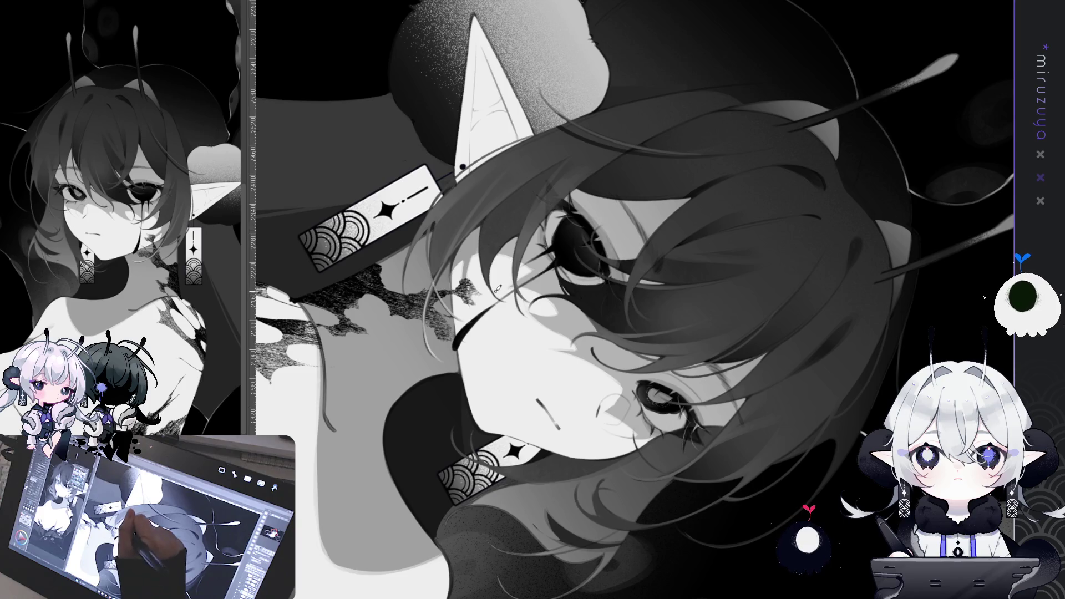
key("ctrl+@")
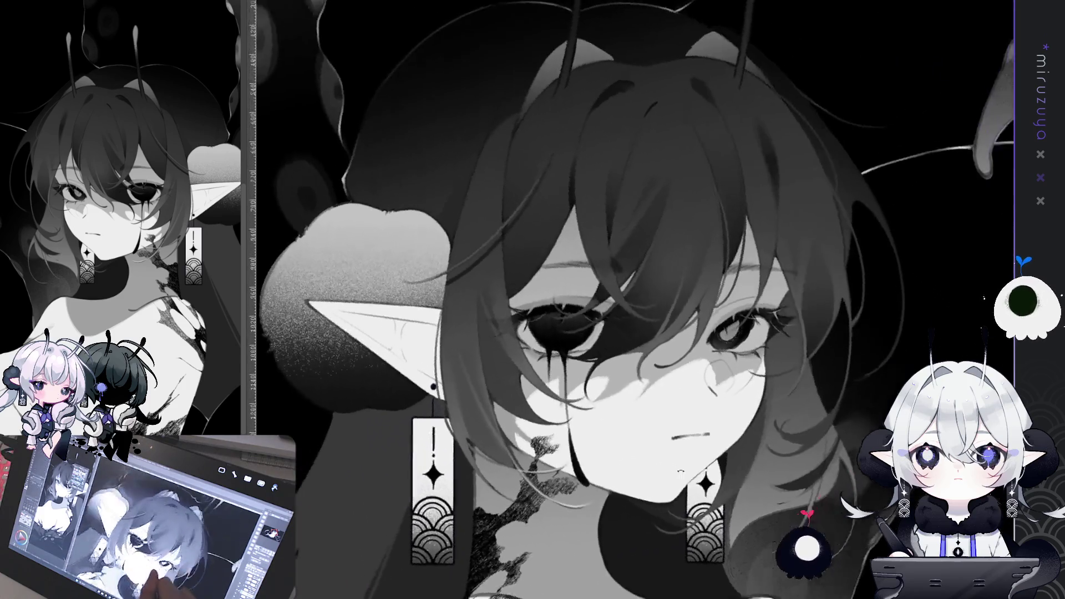
key("minus")
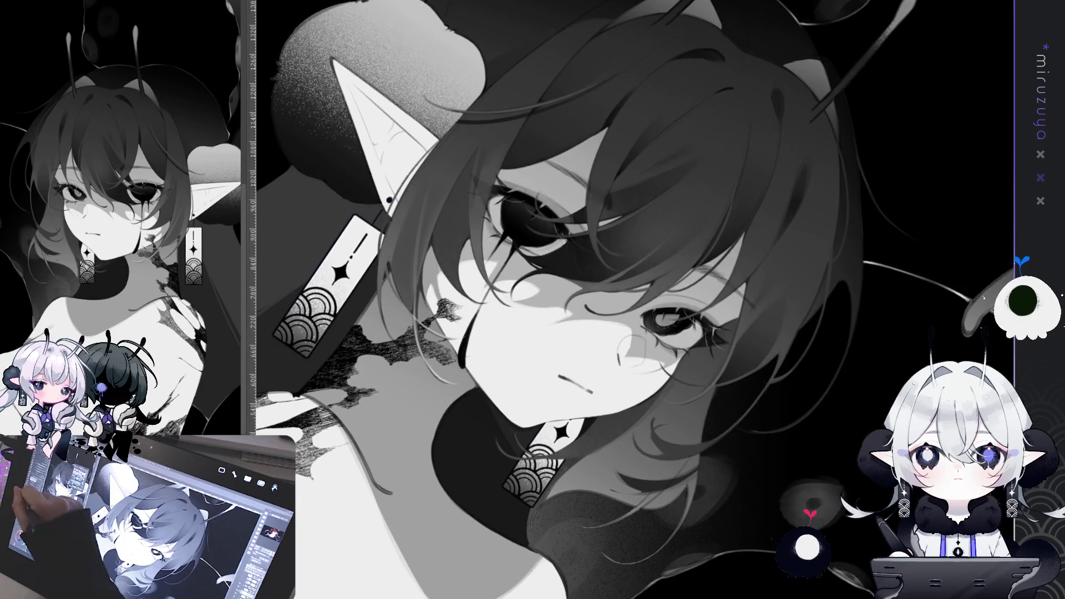
left_click_drag(765, 199, 782, 245)
left_click_drag(785, 155, 811, 167)
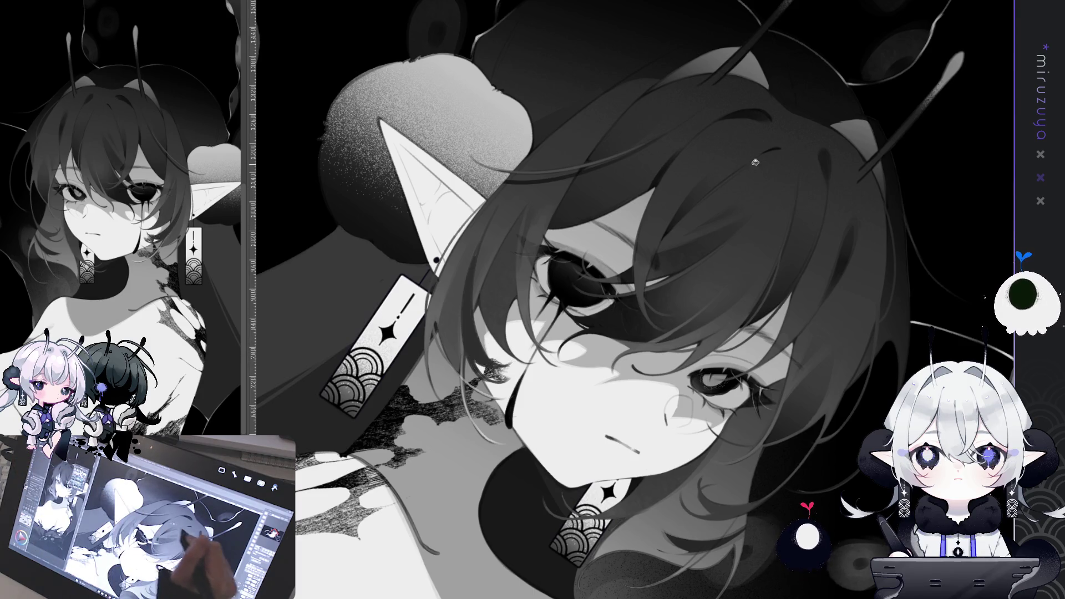
left_click_drag(843, 219, 939, 133)
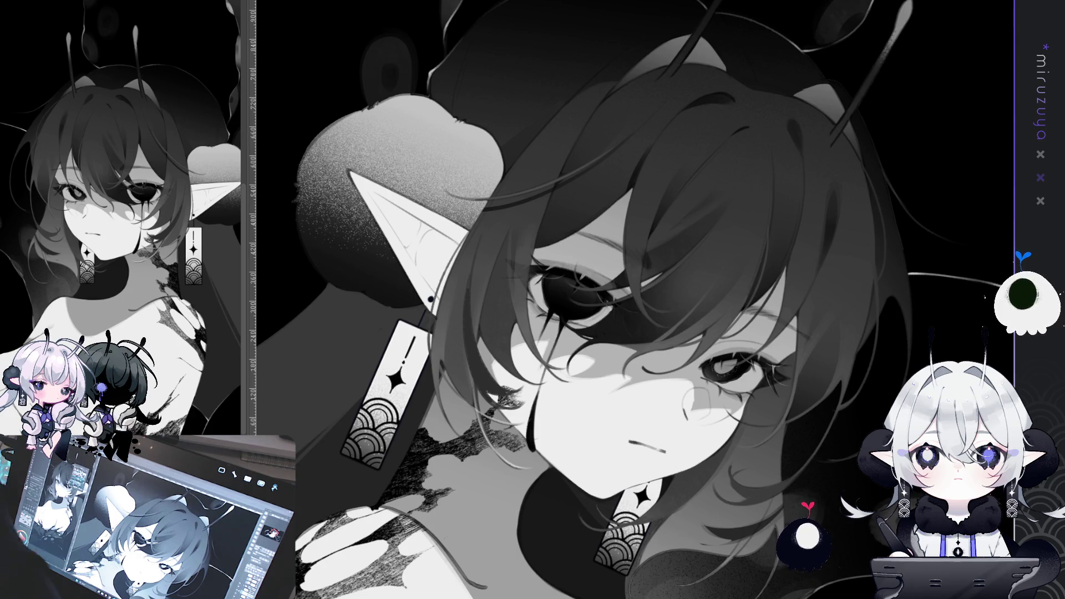
key("ctrl+Tab")
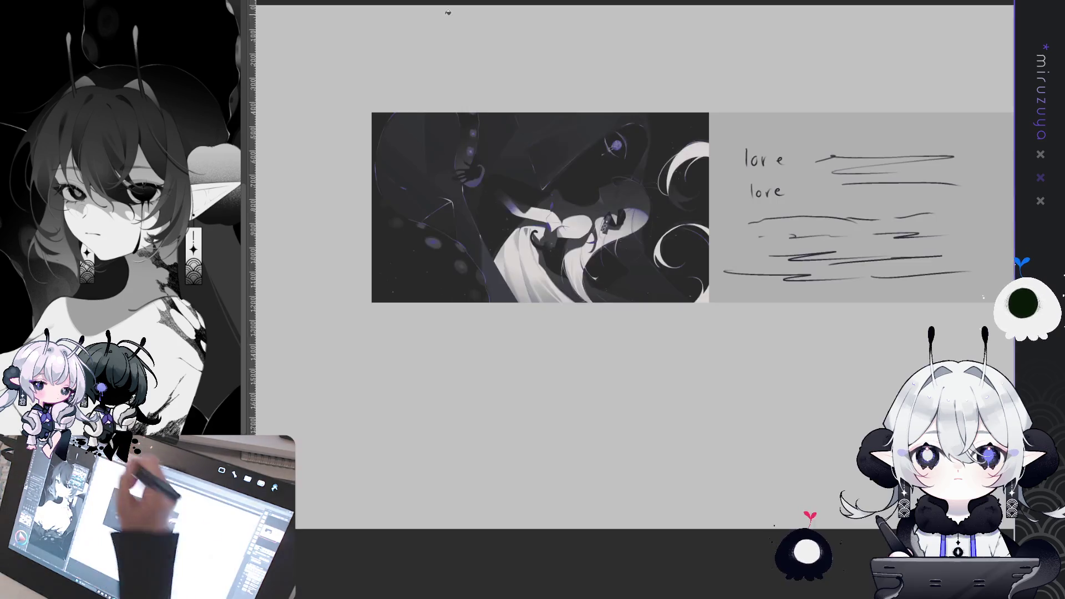
left_click_drag(823, 493, 770, 503)
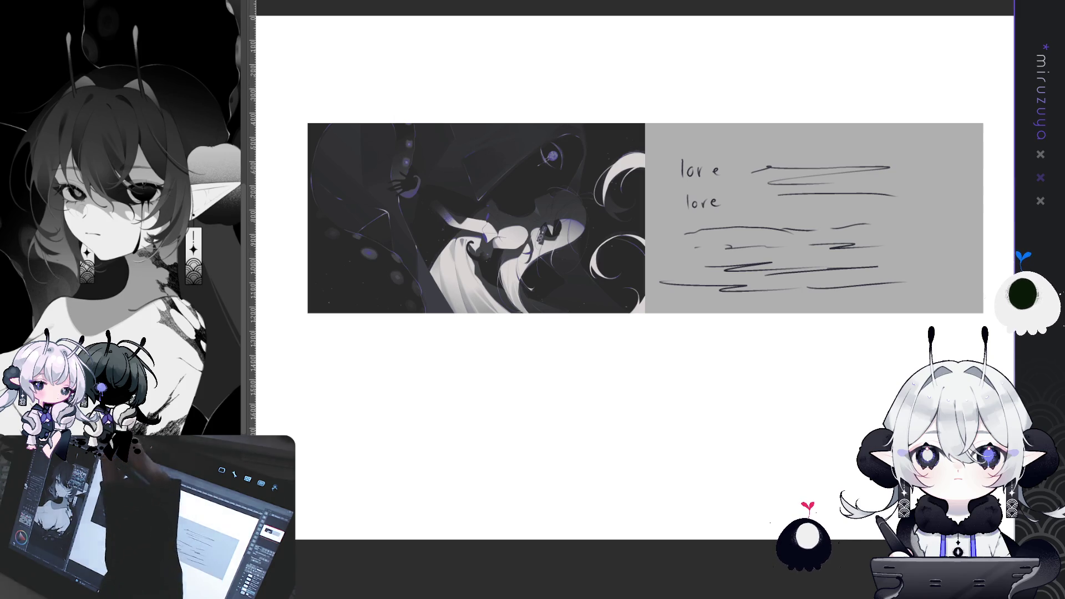
key("ctrl+Tab")
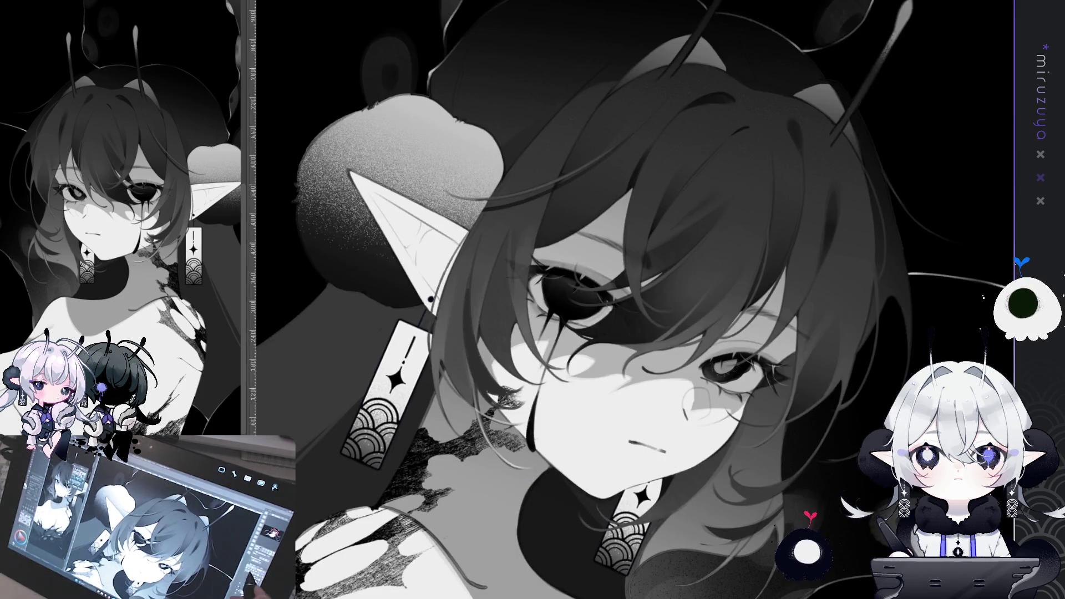
mouse_move(610, 422)
left_mouse_down()
mouse_move(650, 490)
mouse_move(802, 324)
mouse_move(796, 306)
mouse_move(848, 360)
left_mouse_up()
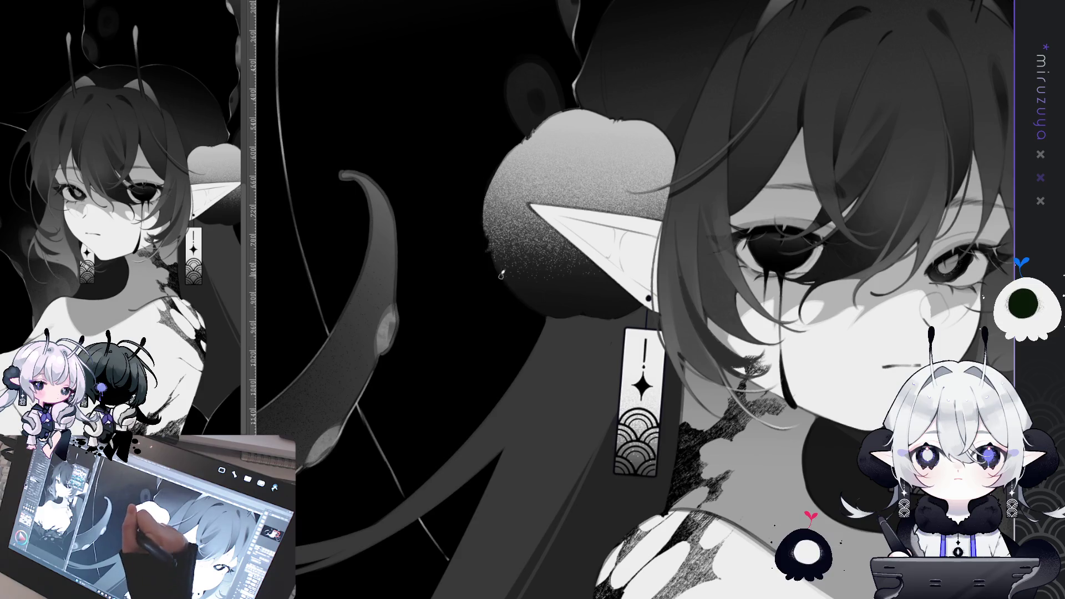
left_click_drag(500, 273, 446, 245)
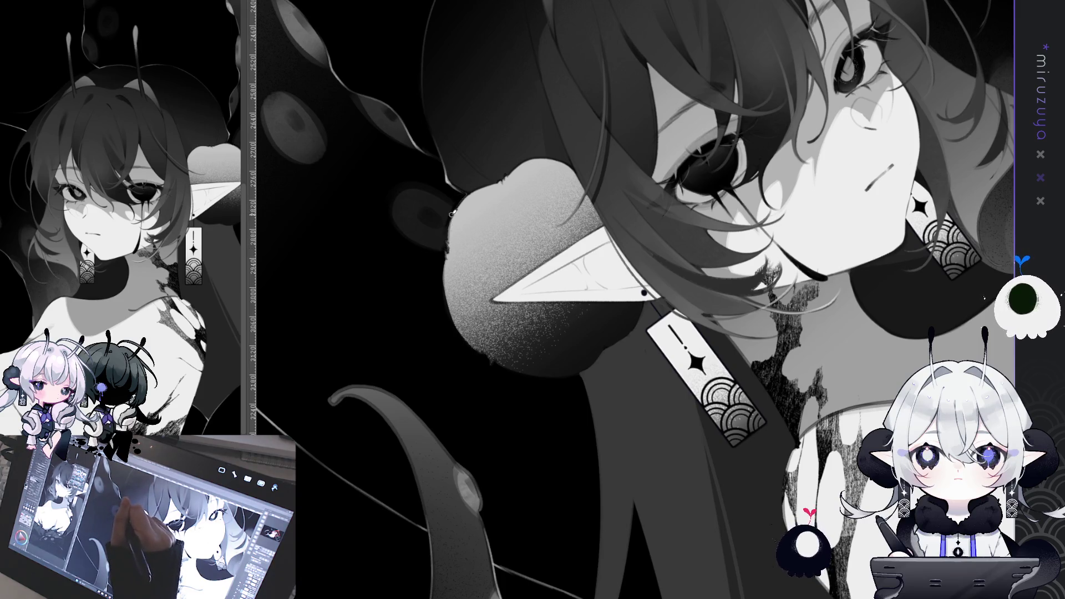
mouse_move(463, 201)
left_mouse_down()
mouse_move(813, 345)
mouse_move(554, 174)
left_mouse_up()
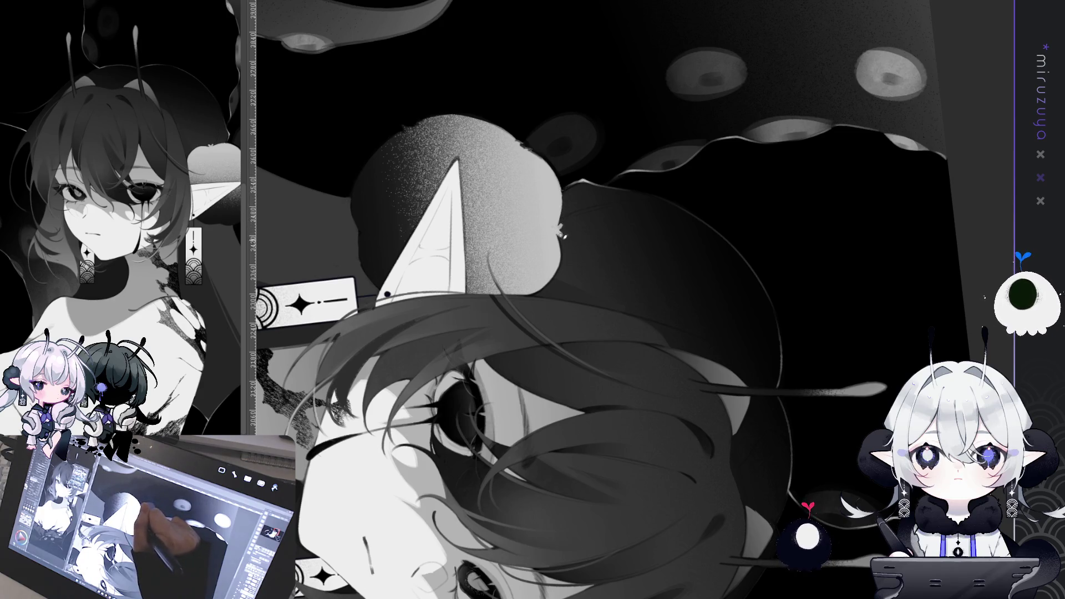
key("minus")
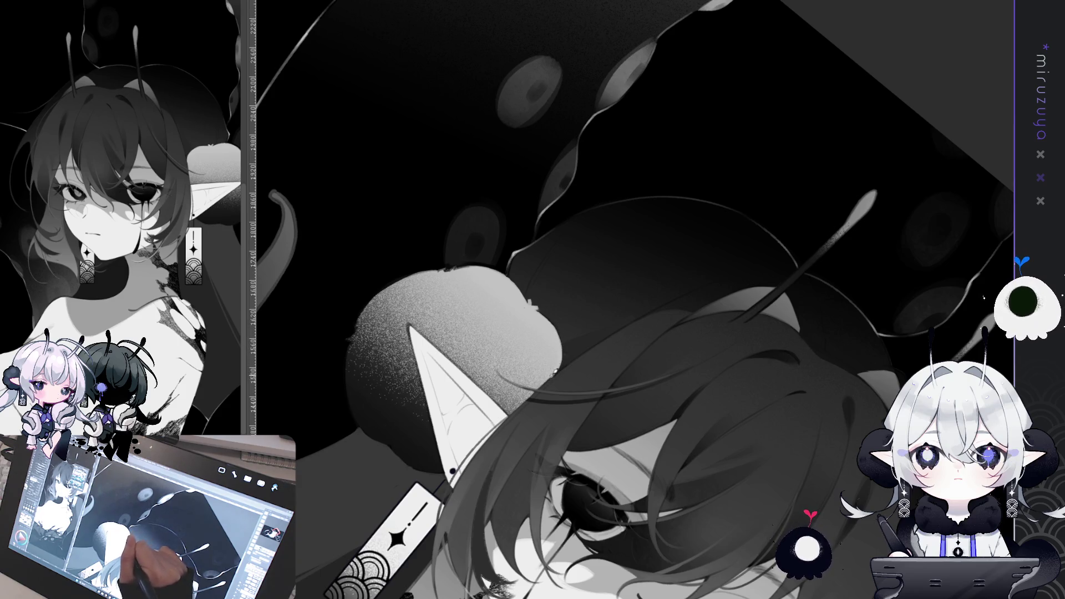
key("minus")
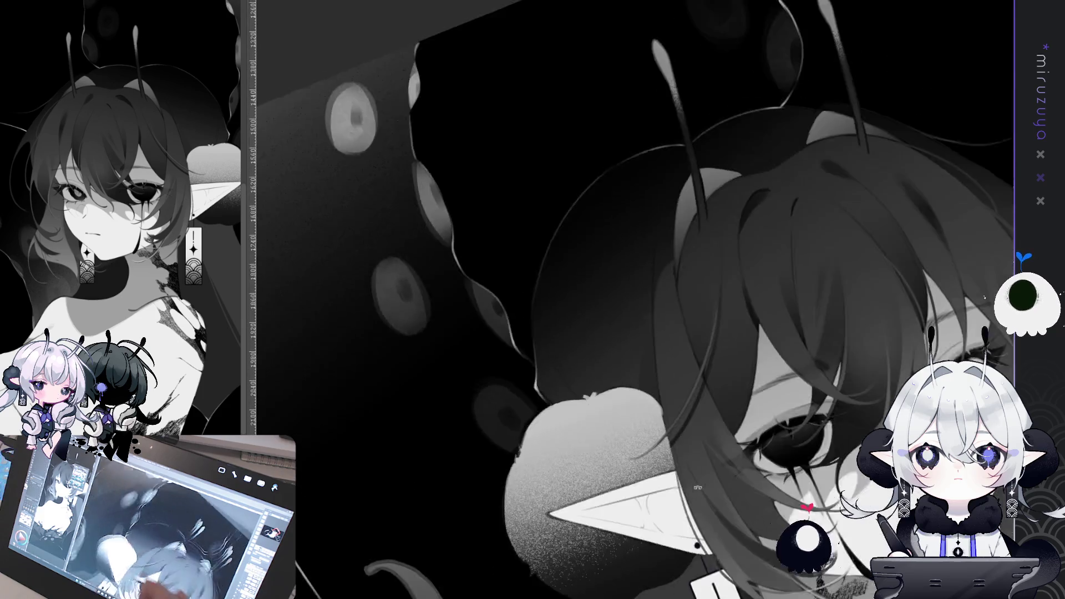
key("asciicircum")
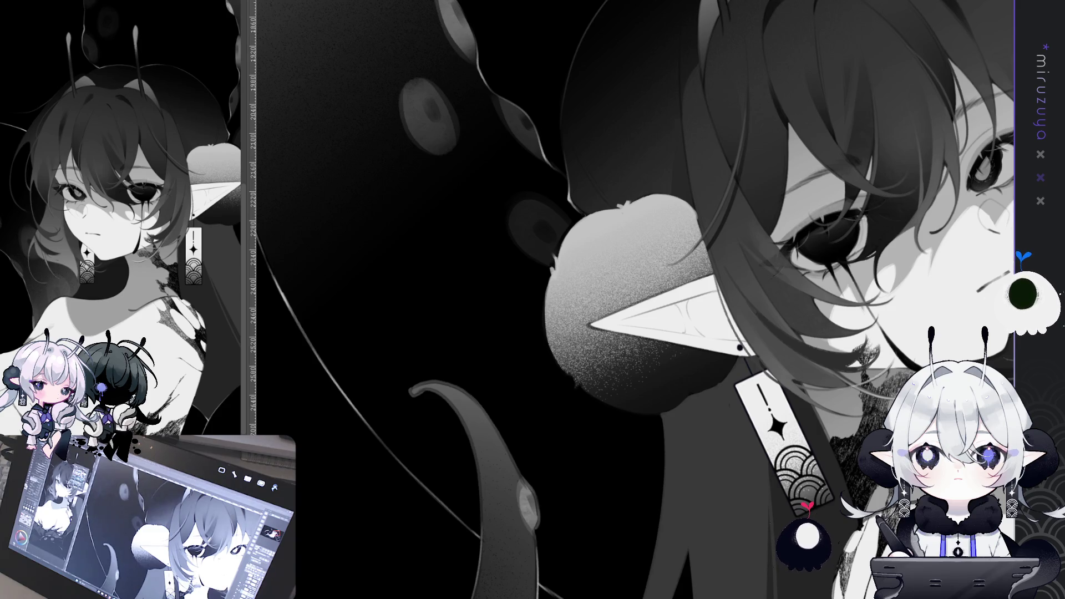
scroll(631, 300, "down", 3)
mouse_move(532, 187)
left_mouse_down()
mouse_move(456, 207)
mouse_move(348, 304)
left_mouse_up()
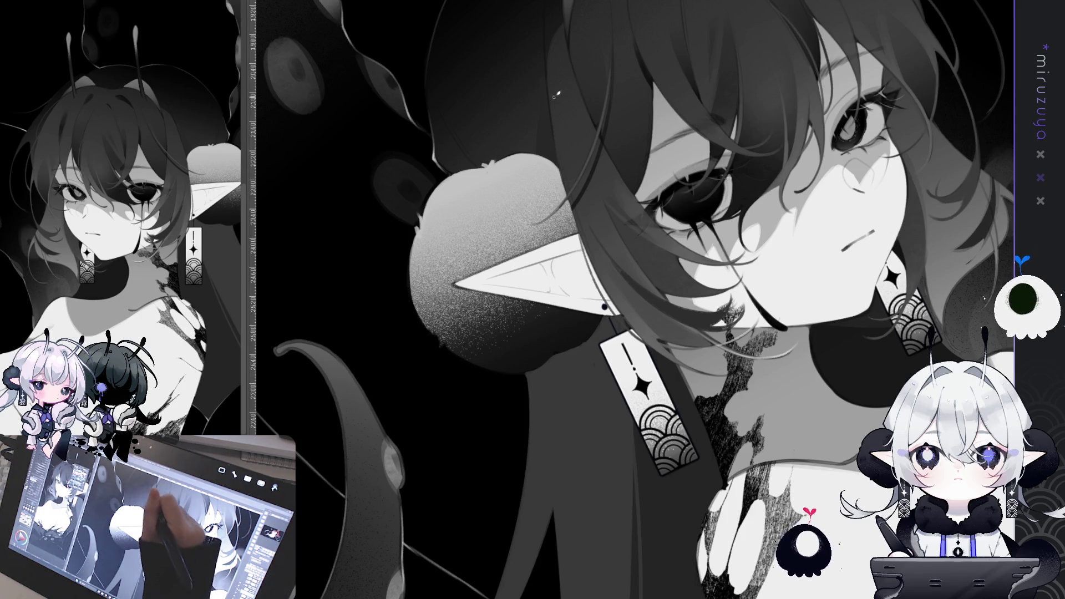
scroll(557, 95, "up", 3)
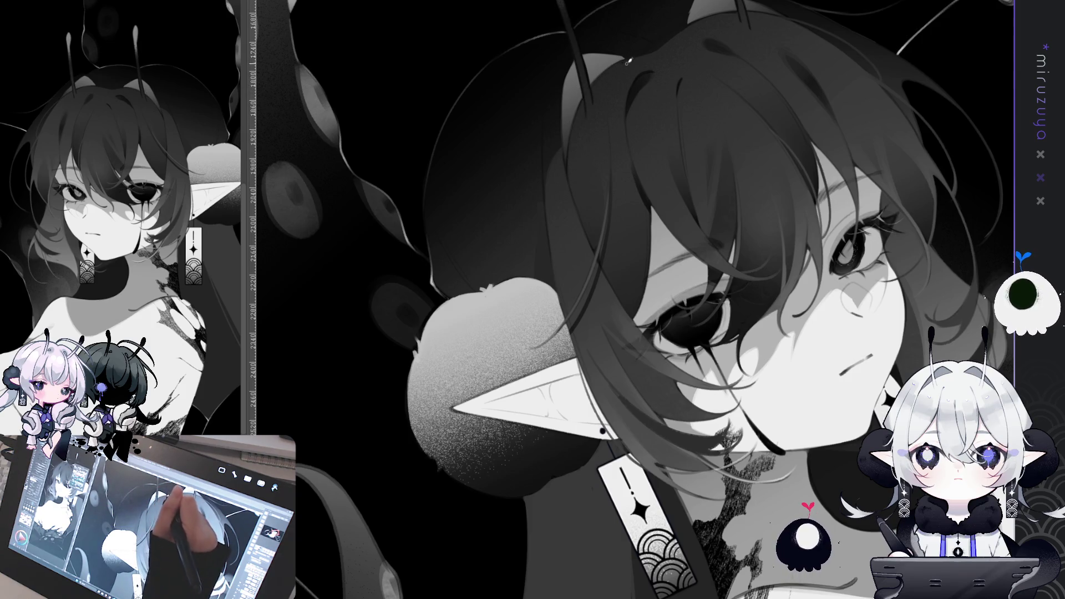
left_click_drag(628, 62, 668, 148)
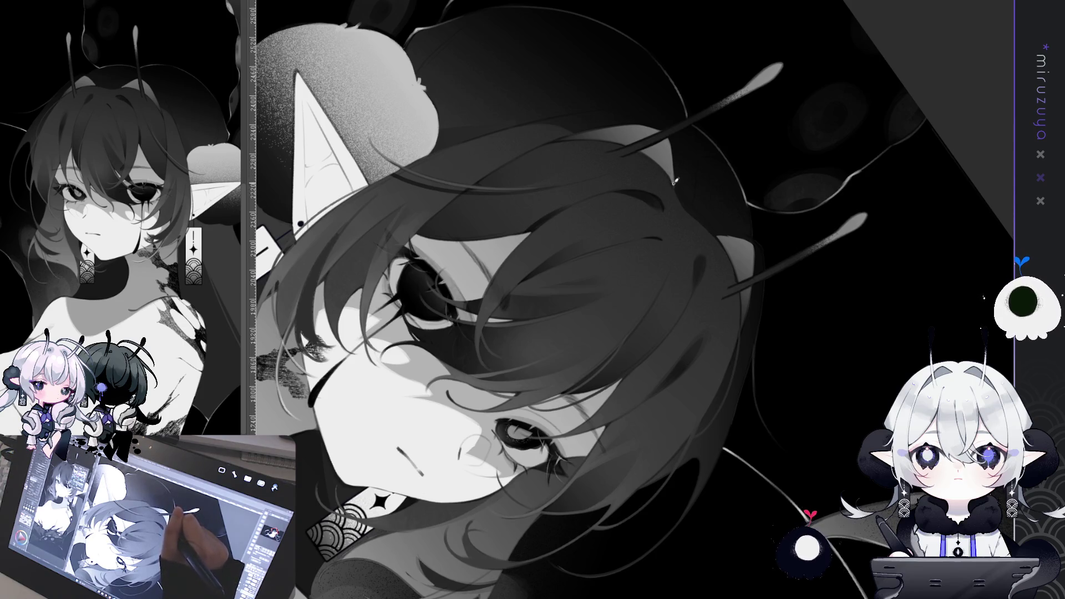
left_click_drag(537, 416, 544, 216)
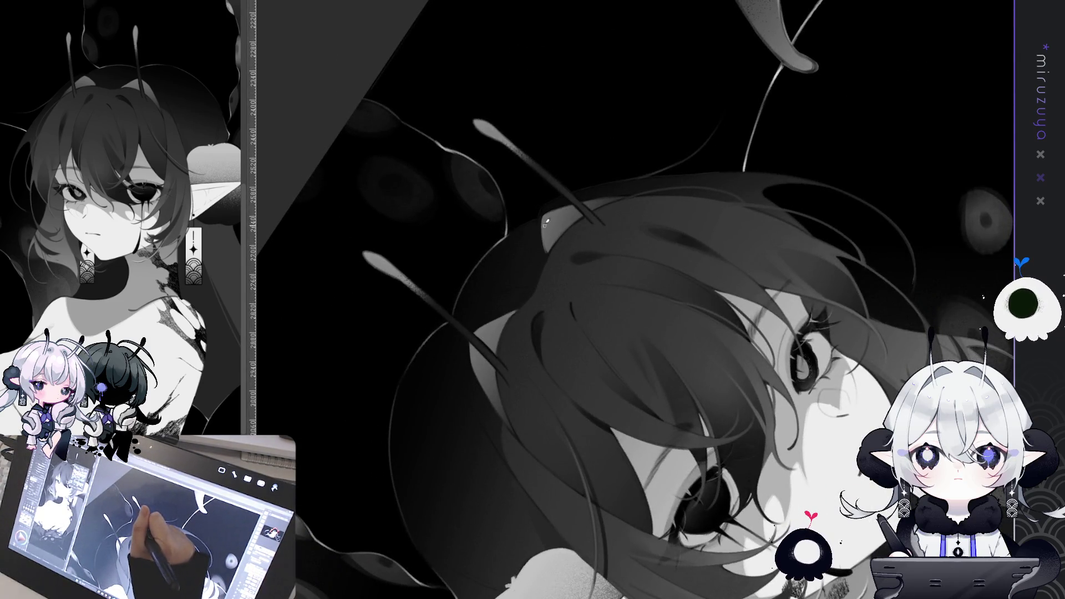
left_click_drag(574, 236, 658, 193)
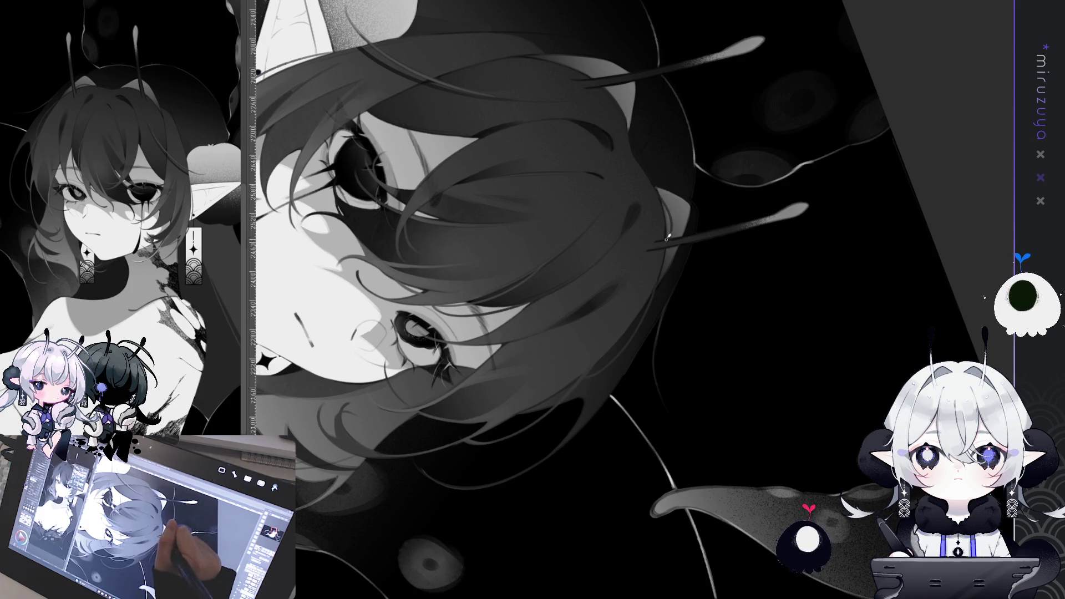
left_click_drag(666, 245, 638, 256)
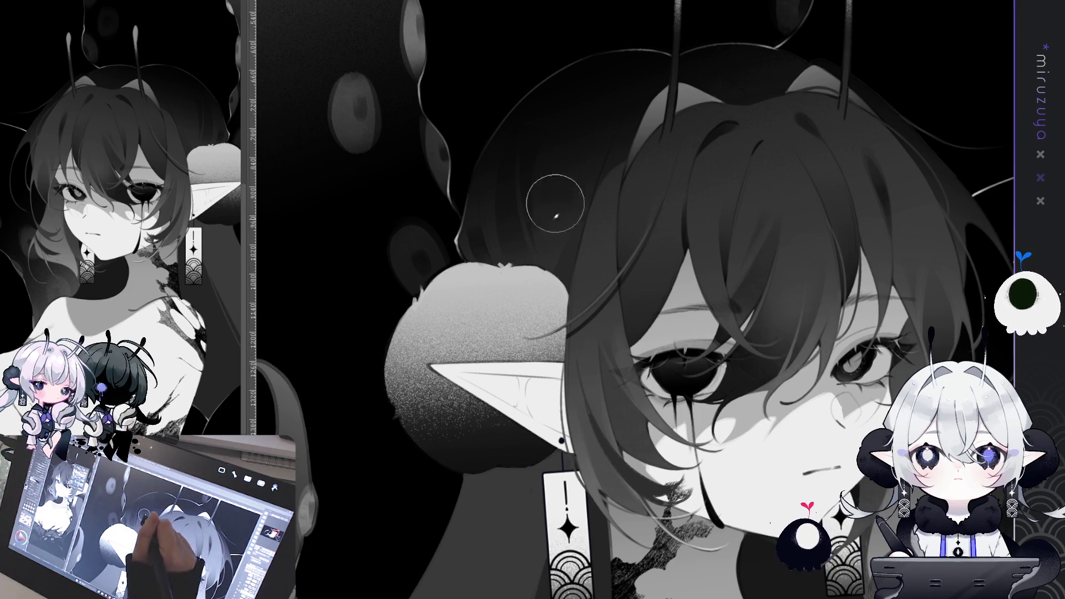
left_click_drag(687, 416, 645, 396)
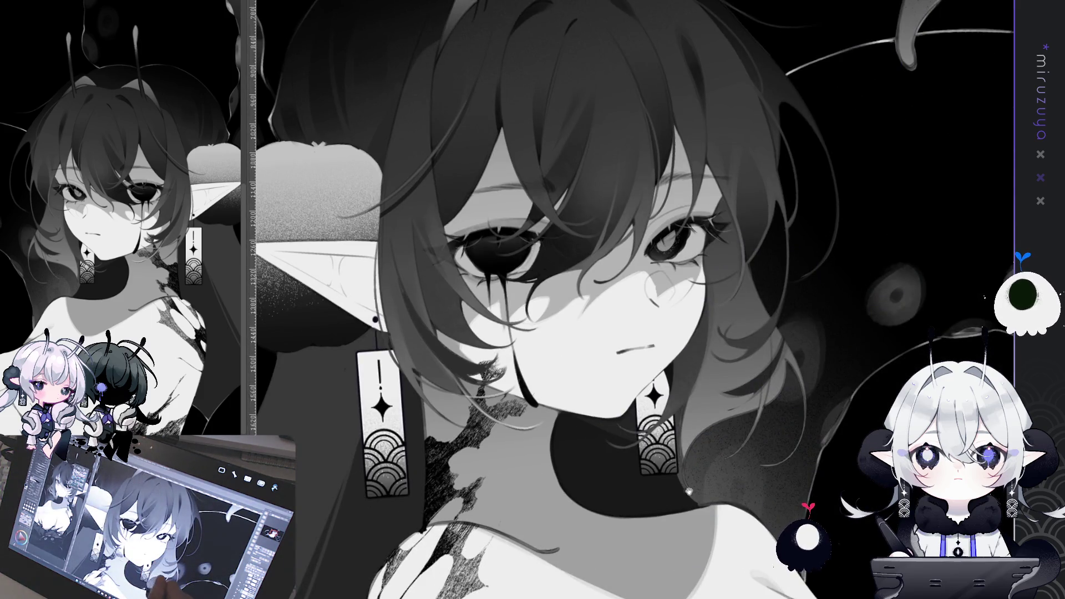
mouse_move(793, 416)
left_mouse_down()
mouse_move(862, 409)
mouse_move(820, 332)
mouse_move(794, 413)
left_mouse_up()
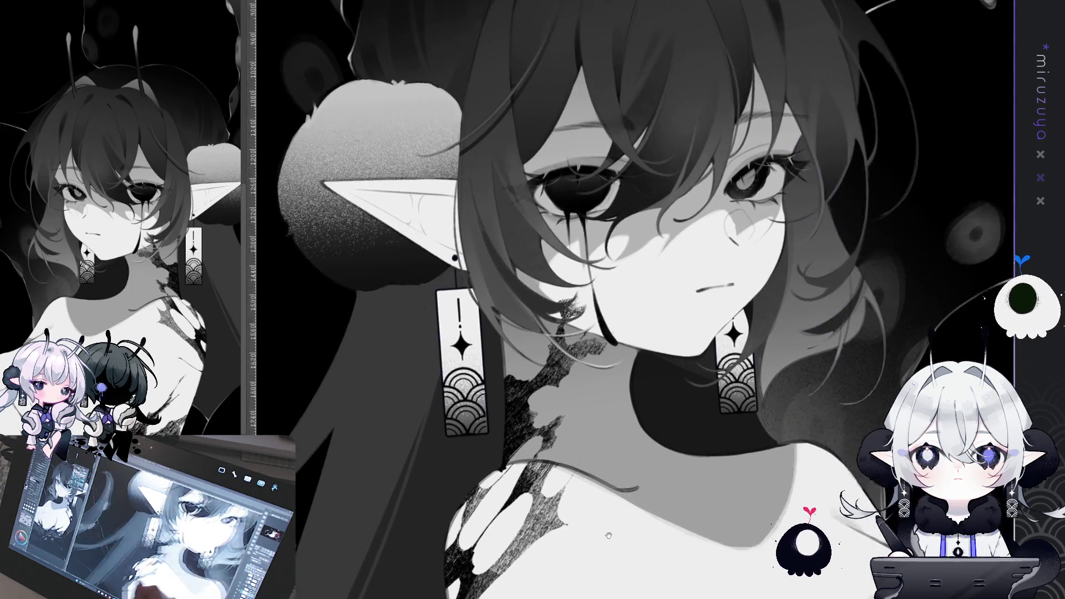
left_click_drag(633, 529, 716, 376)
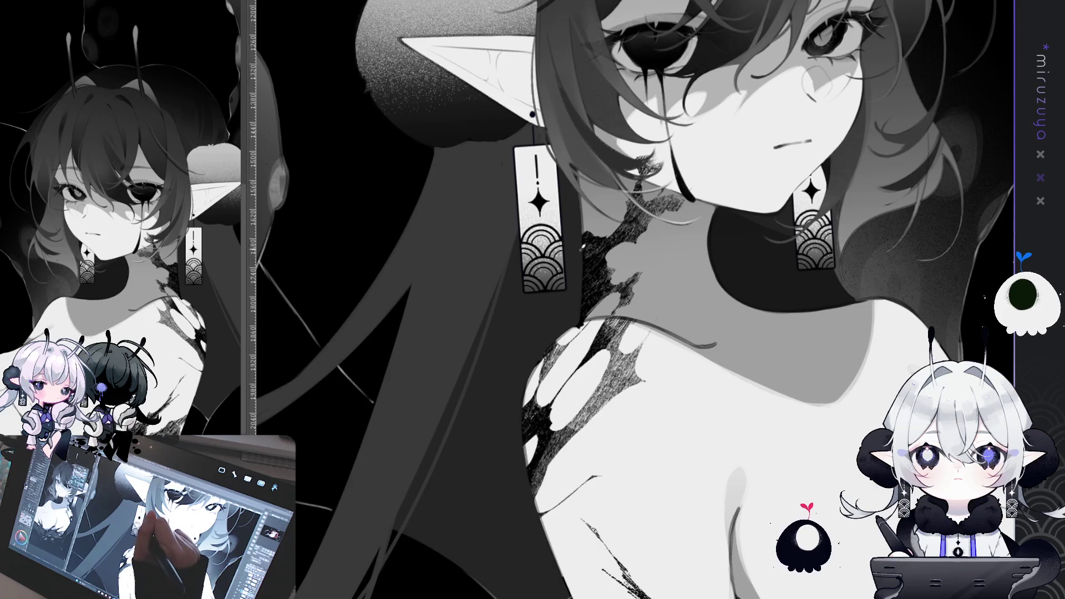
left_click_drag(594, 418, 607, 285)
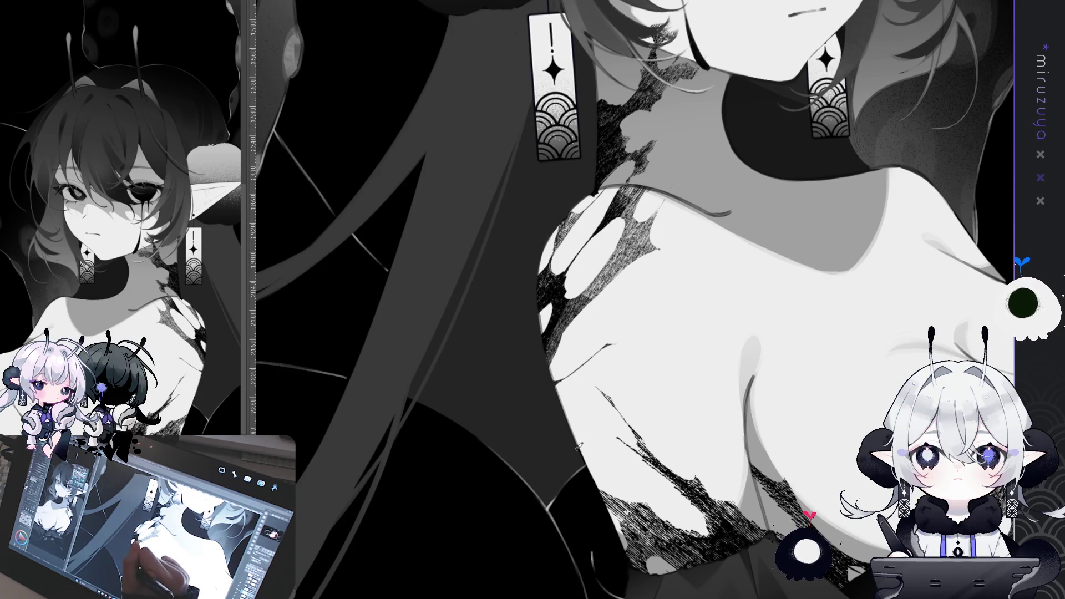
mouse_move(721, 499)
left_mouse_down()
mouse_move(666, 310)
mouse_move(676, 354)
mouse_move(839, 342)
mouse_move(749, 388)
mouse_move(638, 377)
mouse_move(577, 340)
mouse_move(578, 436)
mouse_move(528, 300)
left_mouse_up()
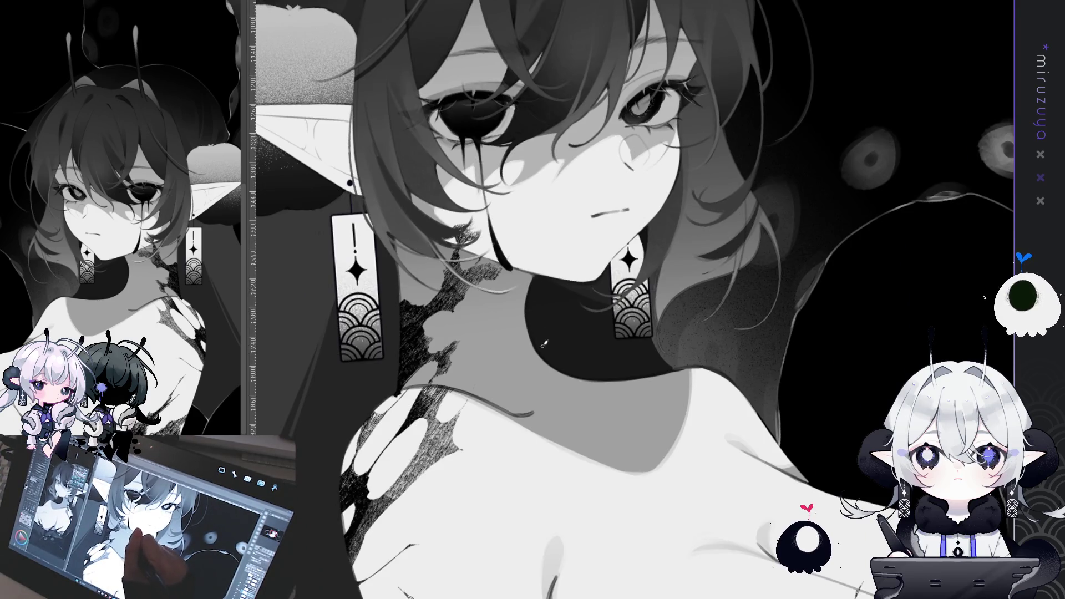
mouse_move(530, 311)
left_mouse_down()
mouse_move(551, 256)
mouse_move(688, 394)
left_mouse_up()
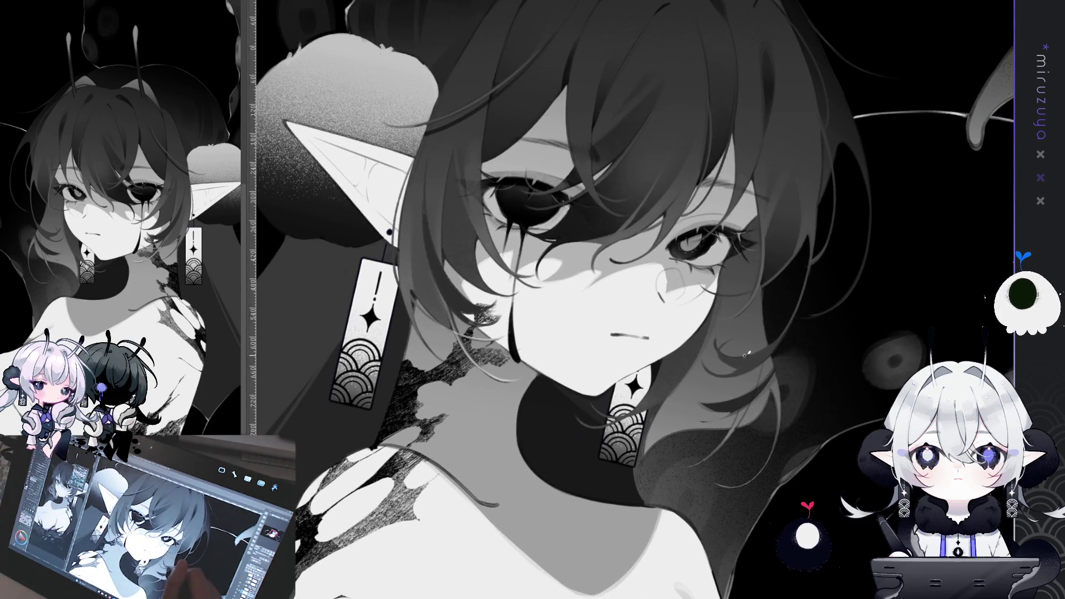
left_click_drag(805, 348, 727, 456)
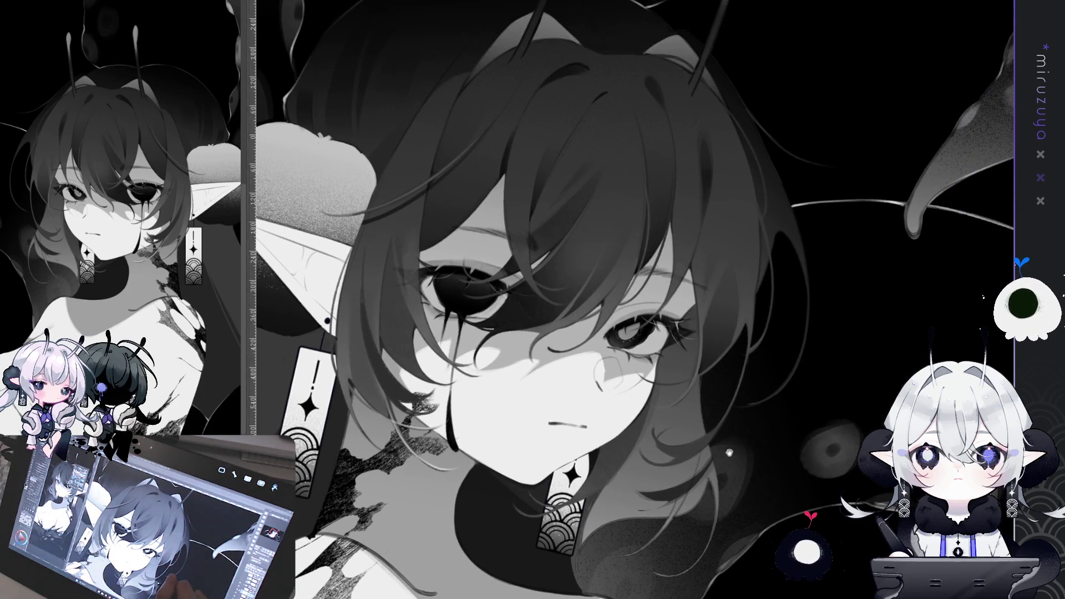
mouse_move(799, 300)
left_mouse_down()
mouse_move(769, 204)
mouse_move(689, 143)
mouse_move(589, 139)
mouse_move(505, 192)
left_mouse_up()
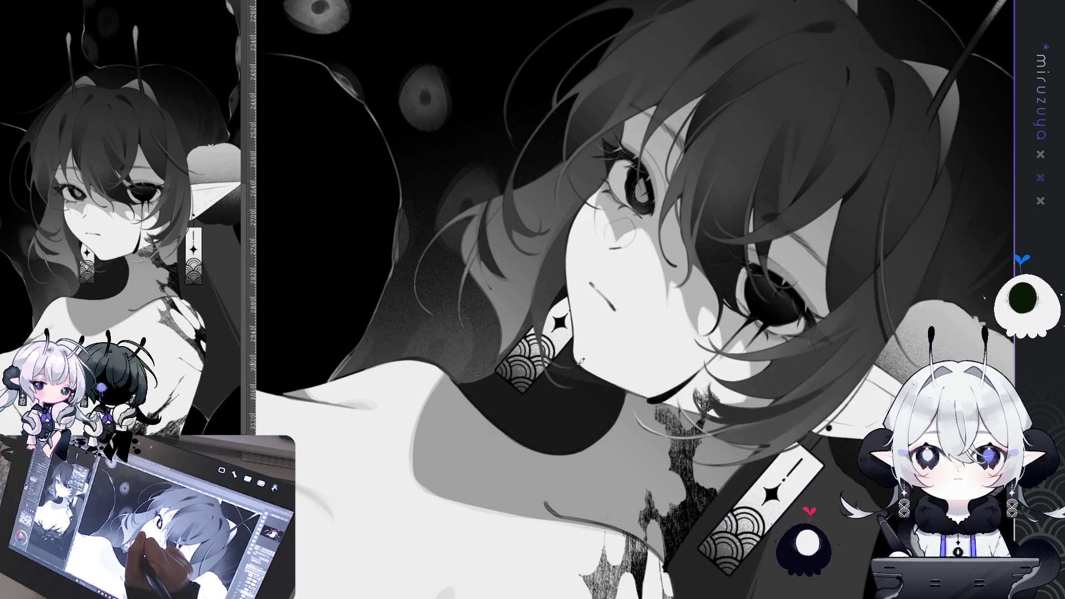
key("ctrl+0")
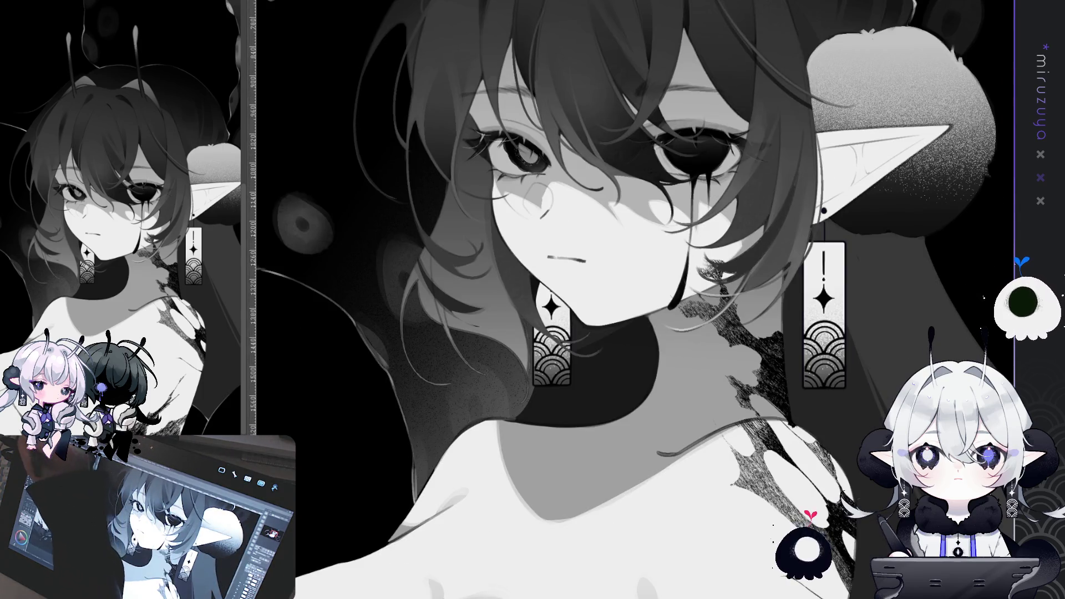
Delete the earring tag beside her chin, then undo to restore it
key("Delete")
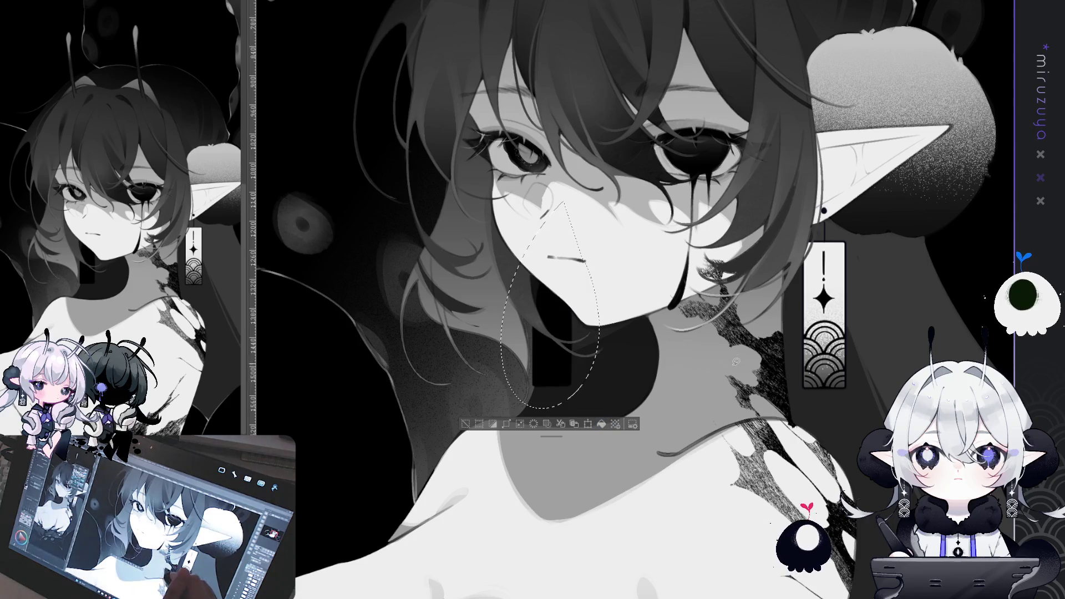
key("ctrl+z")
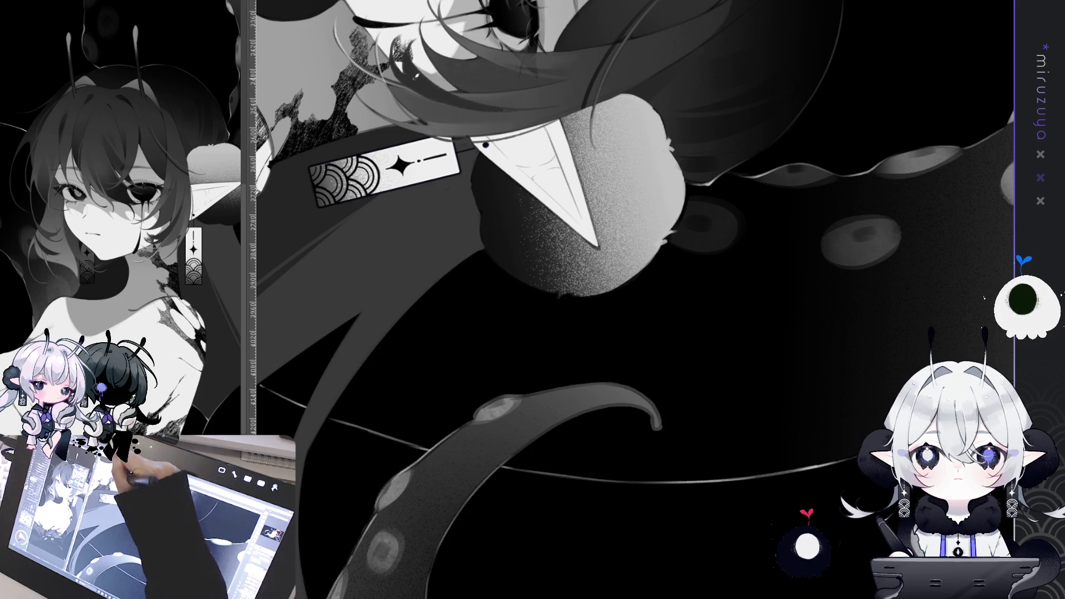
Turn the view a quarter clockwise and shade dark grey beneath the earring tag's lower edge
left_click_drag(418, 357, 545, 98)
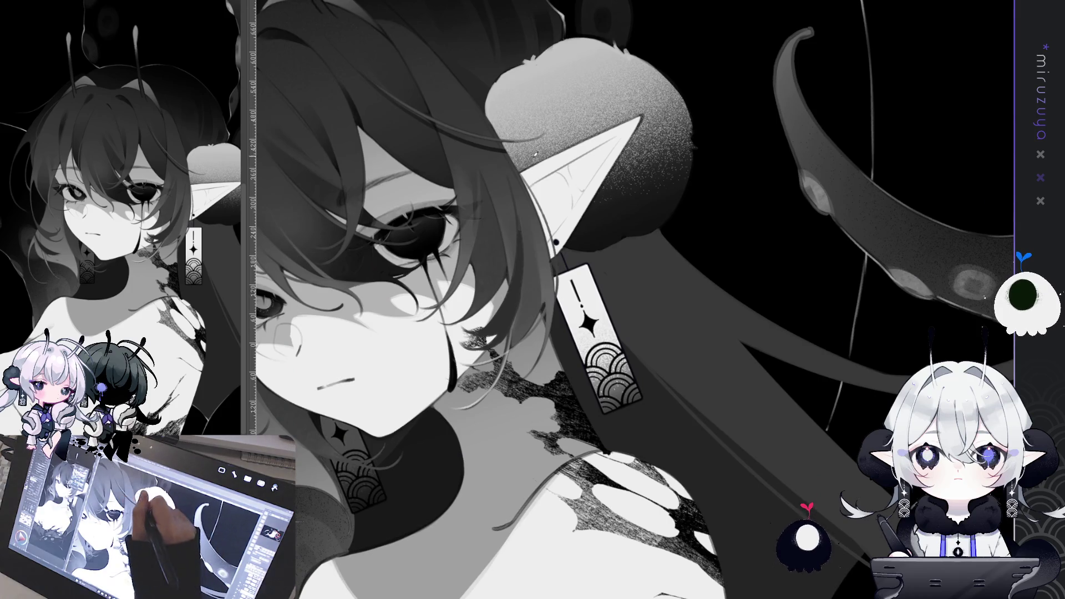
mouse_move(508, 172)
left_mouse_down()
mouse_move(654, 167)
mouse_move(743, 244)
mouse_move(766, 338)
left_mouse_up()
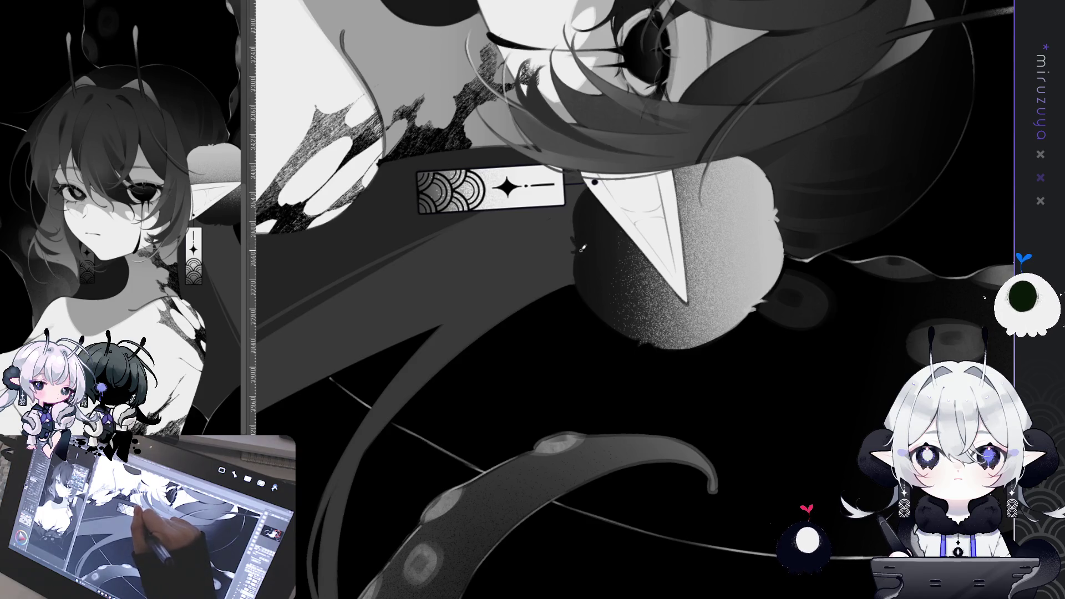
key("ctrl+at")
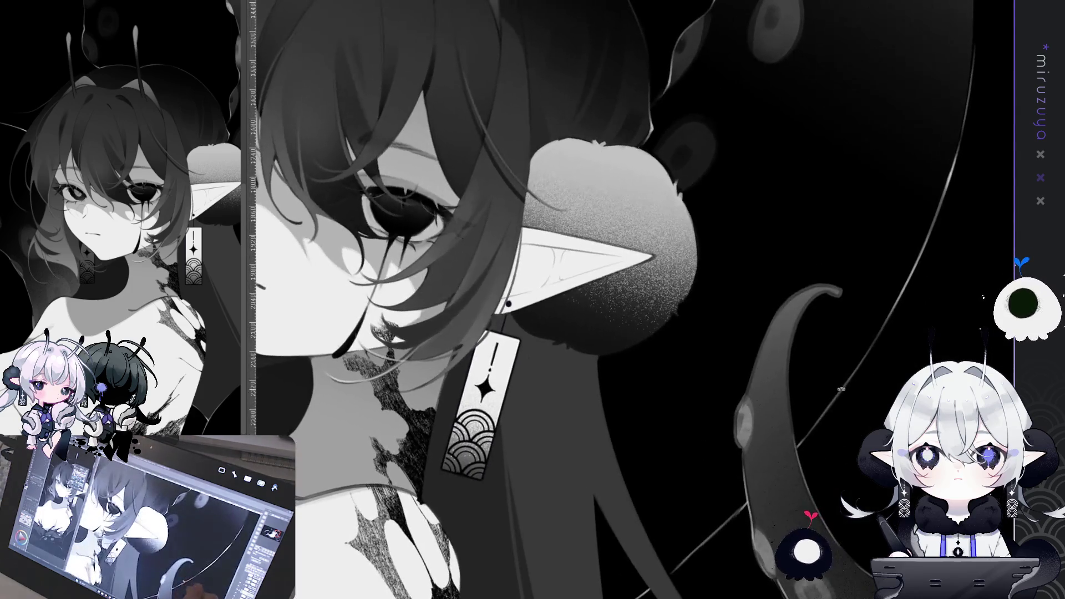
left_click_drag(688, 521, 709, 450)
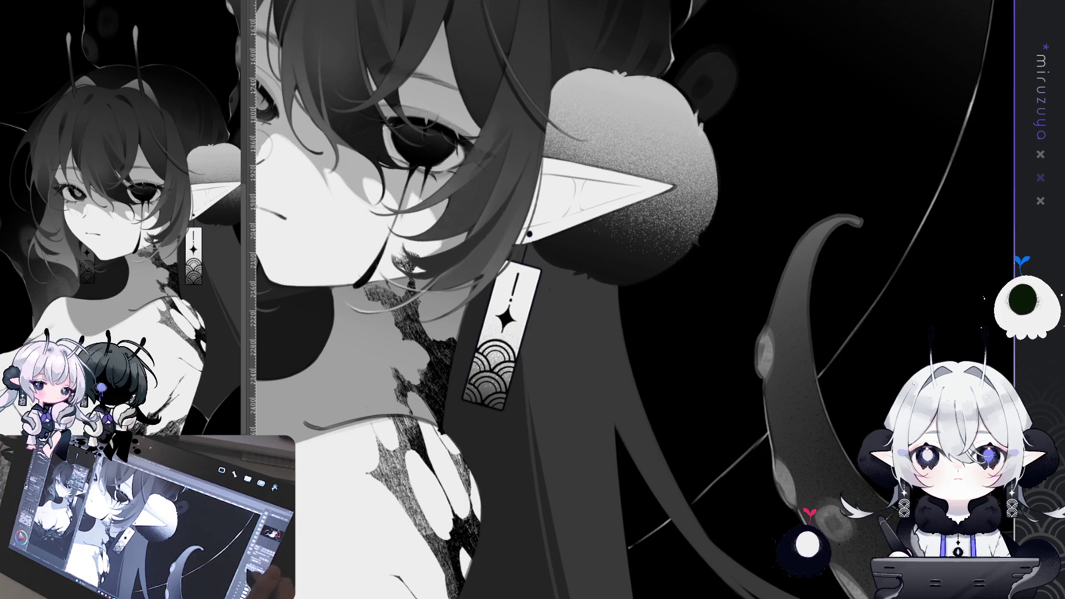
key("ctrl+shift+r")
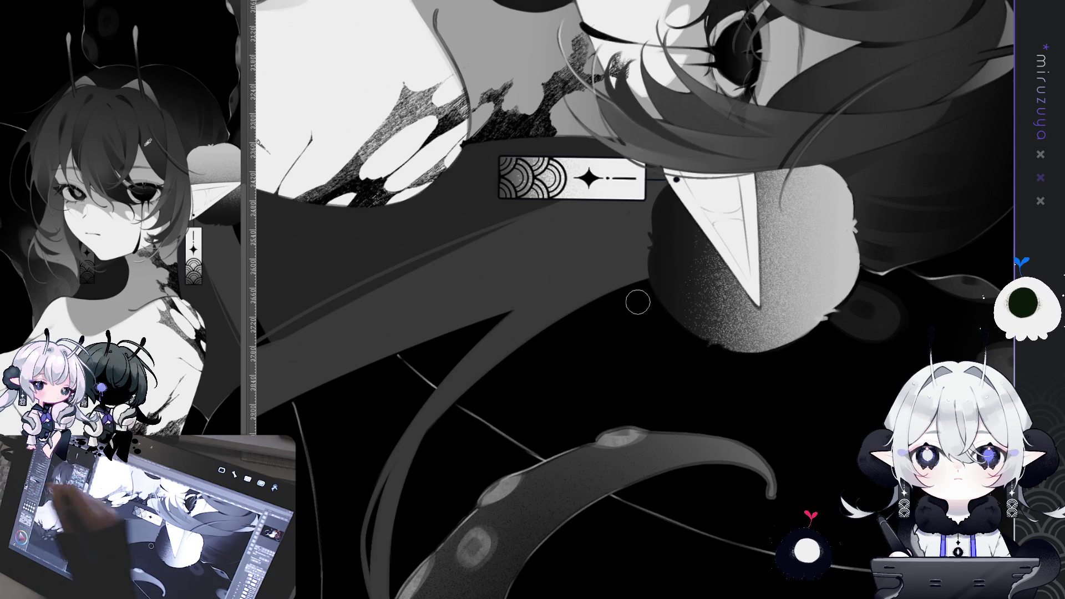
left_click_drag(604, 201, 610, 222)
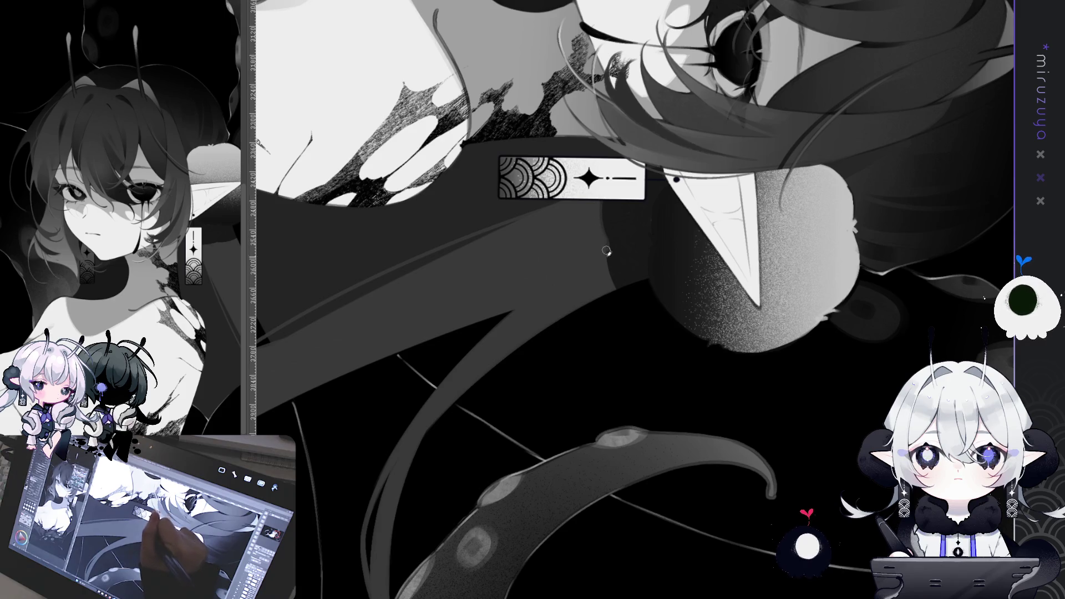
Try lighter shading under the ear, undo it, and move the view to the tentacles
key("ctrl+0")
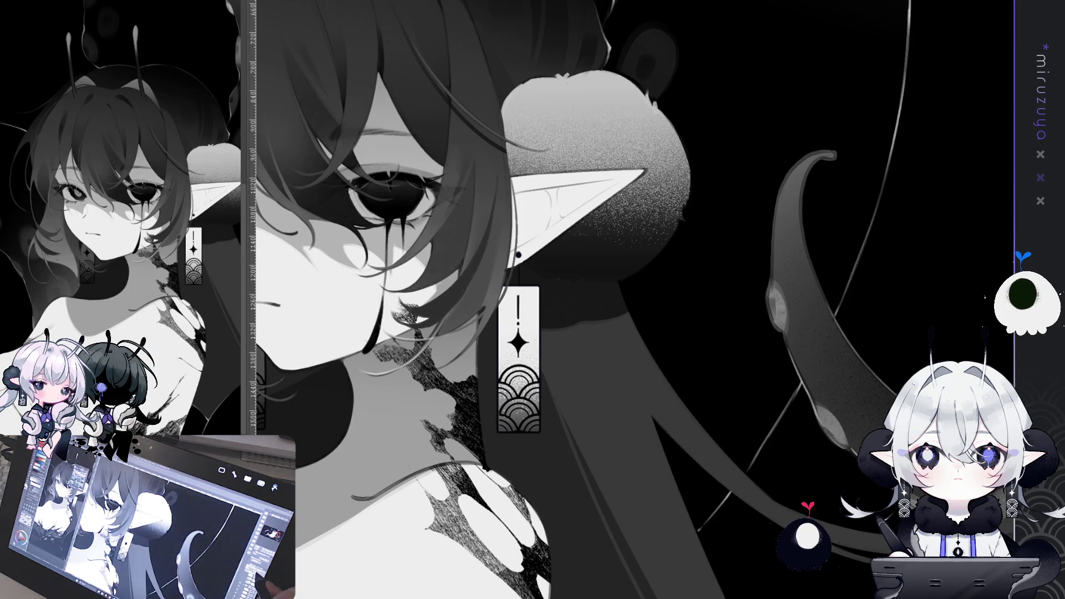
left_click_drag(577, 333, 565, 266)
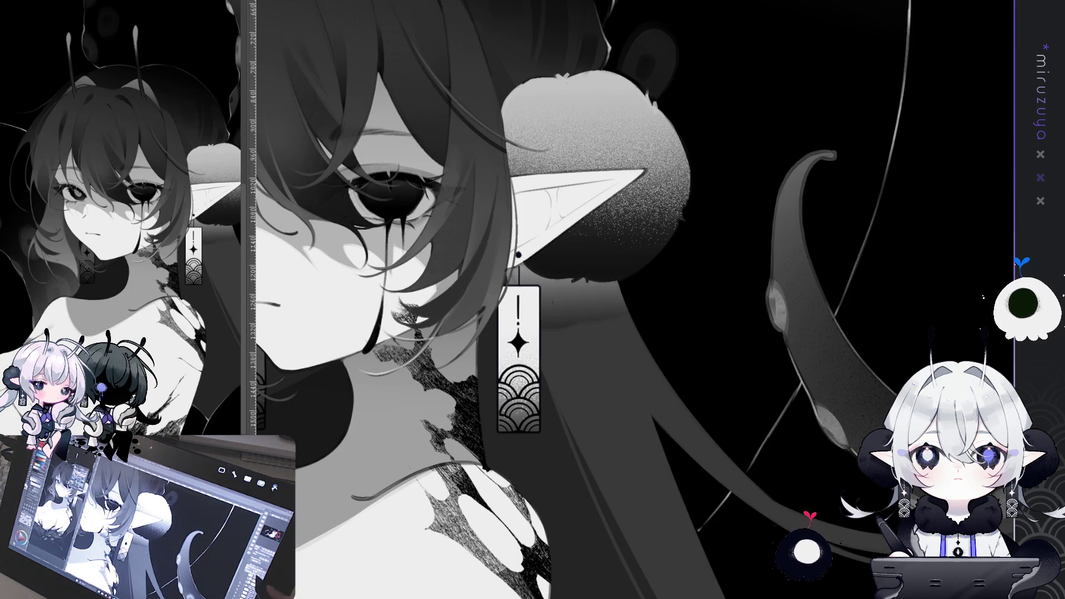
key("ctrl+z")
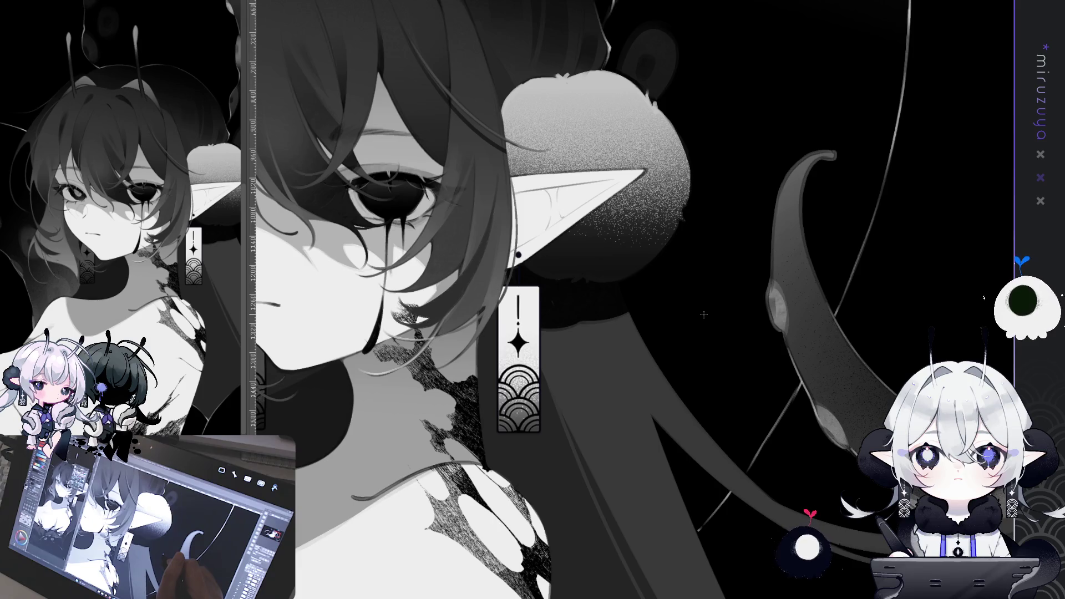
left_click_drag(693, 479, 624, 360)
mouse_move(698, 439)
left_mouse_down()
mouse_move(593, 345)
mouse_move(629, 309)
mouse_move(676, 297)
left_mouse_up()
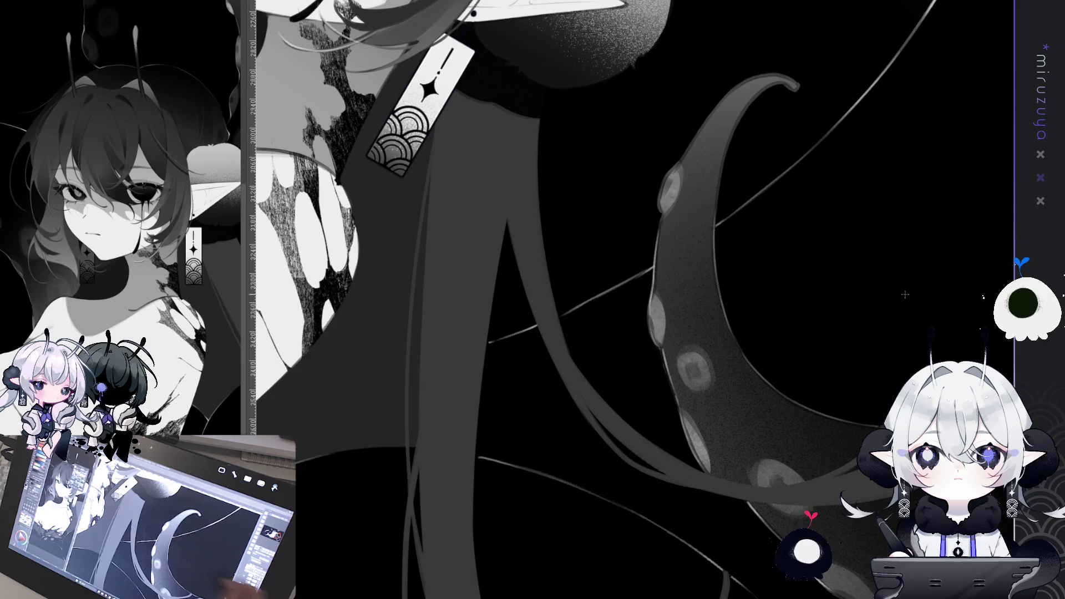
Sketch a trial thin line down the suckered tentacle's edge
left_click_drag(905, 295, 885, 306)
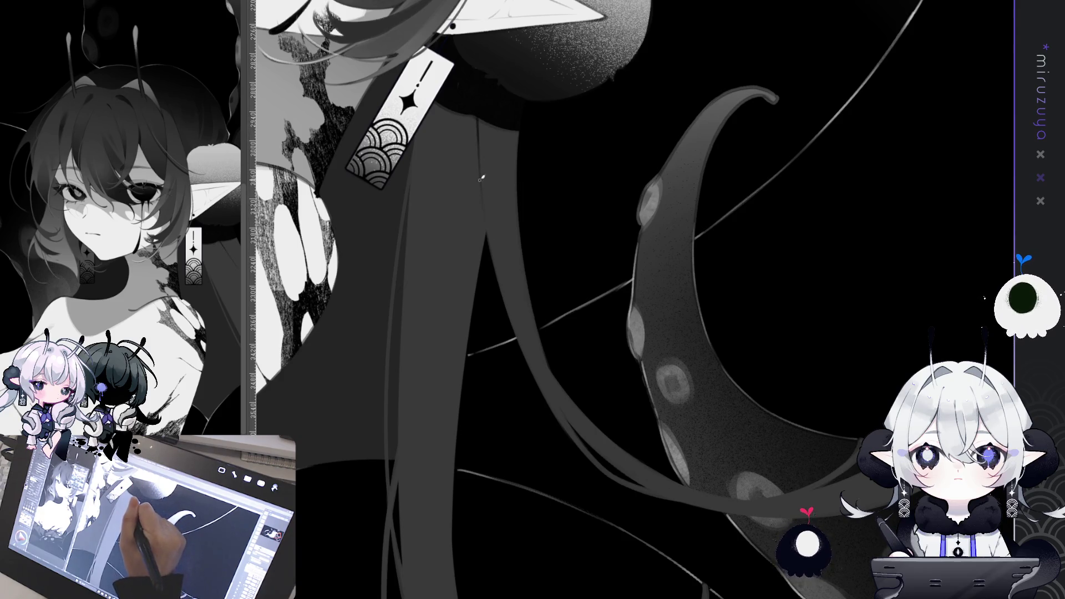
scroll(487, 228, "down", 5)
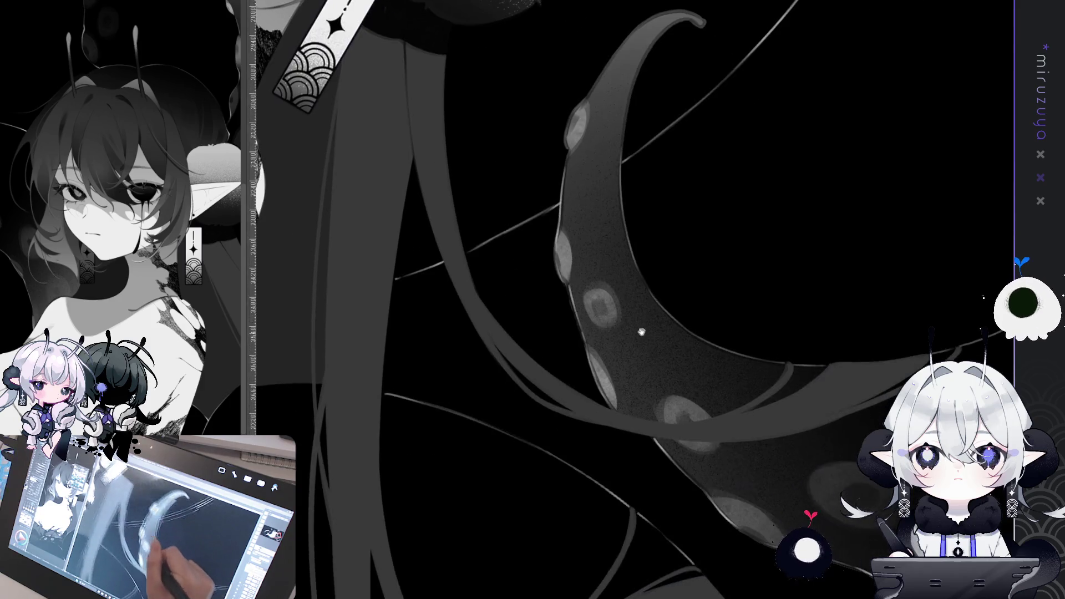
scroll(605, 246, "down", 6)
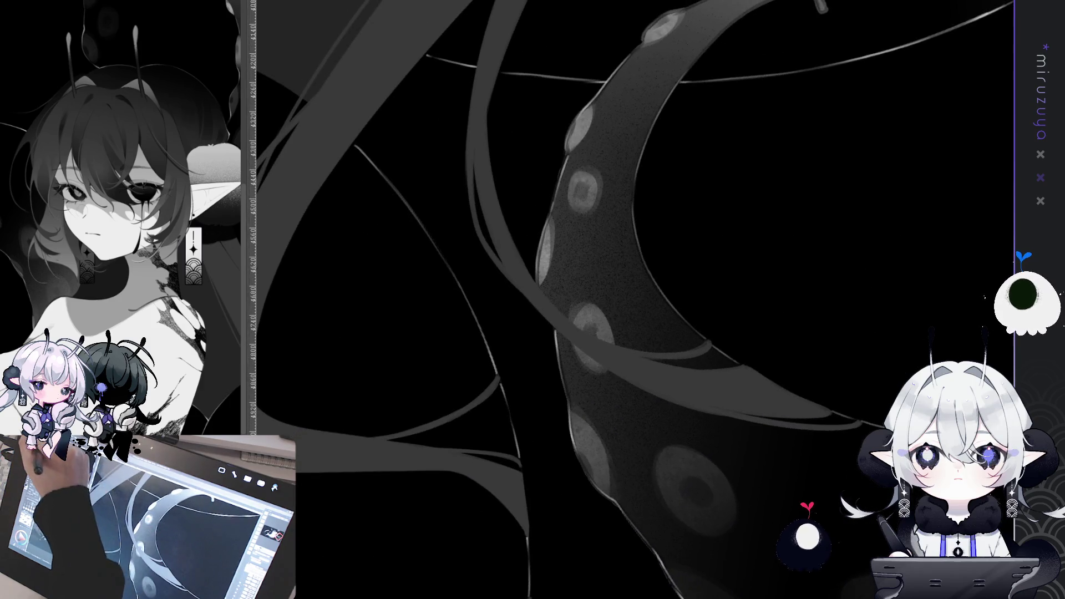
left_click_drag(488, 107, 485, 120)
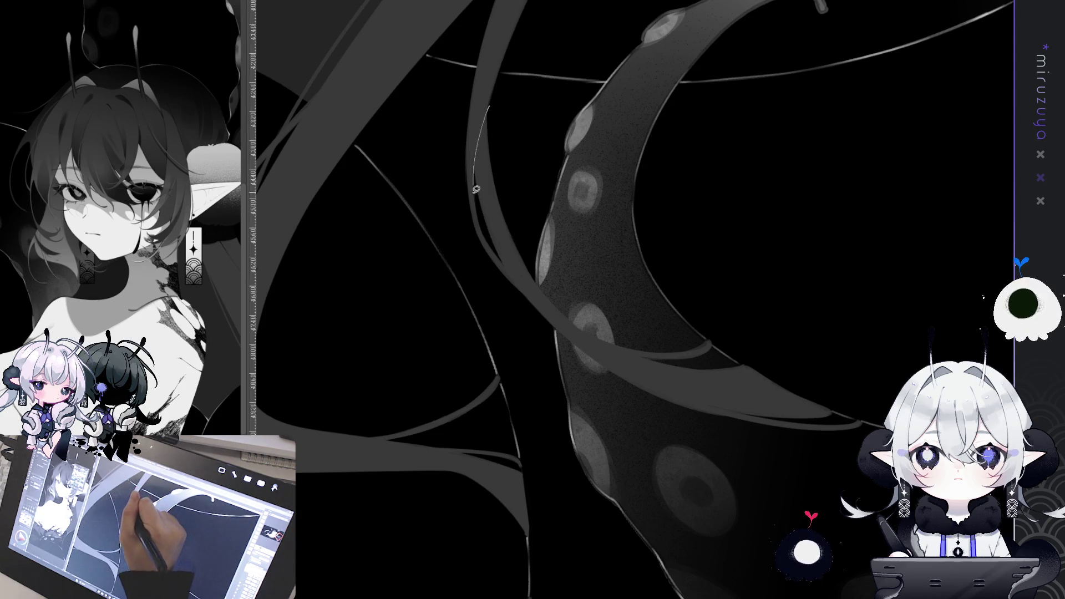
left_click_drag(488, 238, 574, 319)
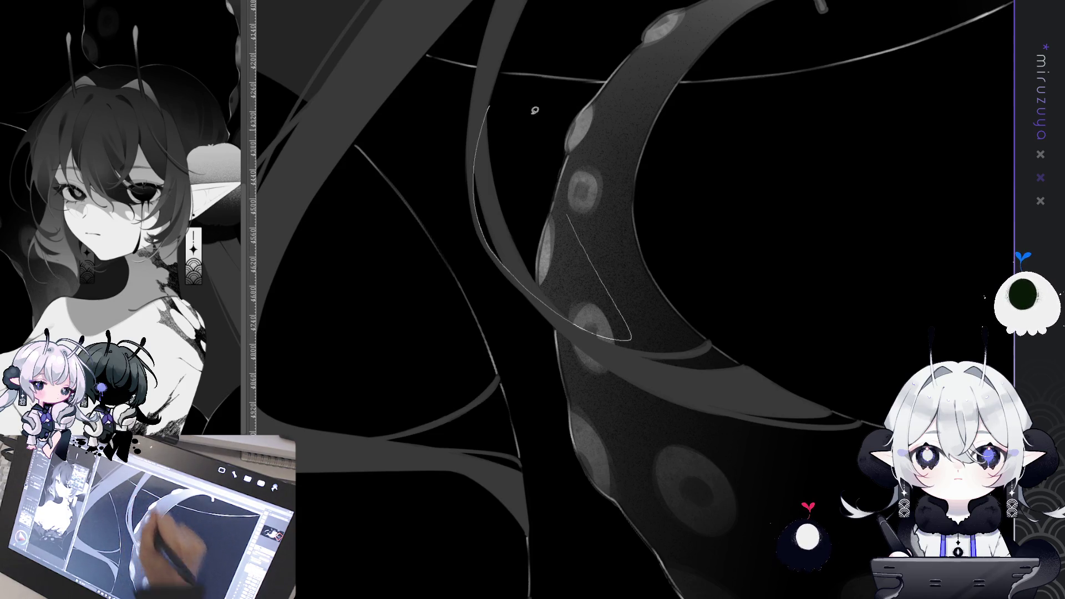
Clear the trial strokes and lasso the strand crossing the tentacle
key("ctrl+a")
key("Delete")
key("ctrl+d")
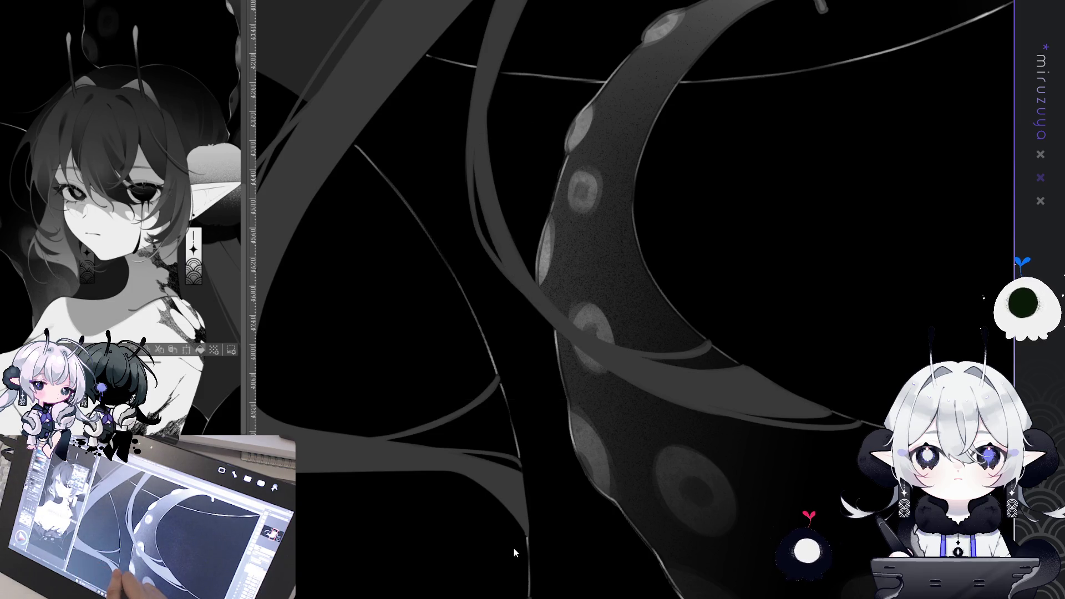
left_click_drag(555, 233, 554, 239)
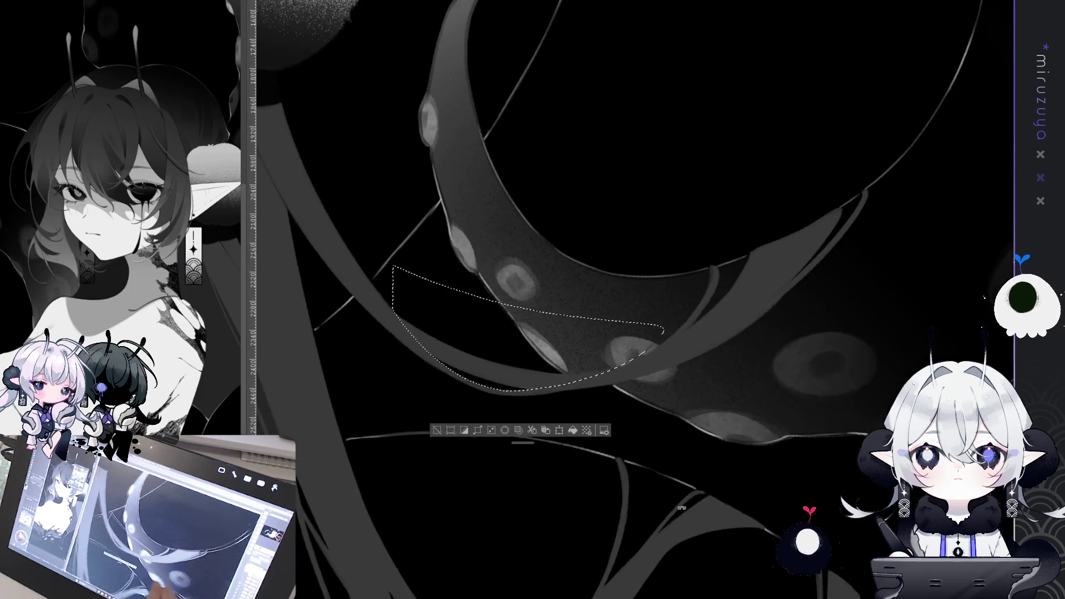
Remove the thin line, then try and undo two strokes across the tentacle
key("ctrl+z")
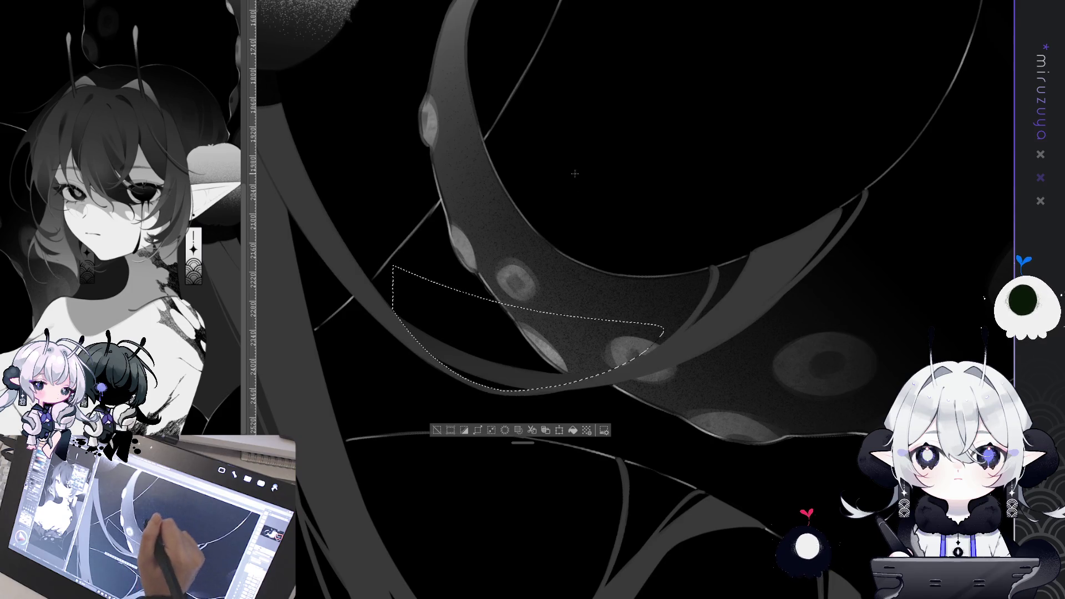
left_click_drag(577, 106, 538, 355)
key("ctrl+z")
left_click_drag(582, 133, 596, 427)
key("ctrl+z")
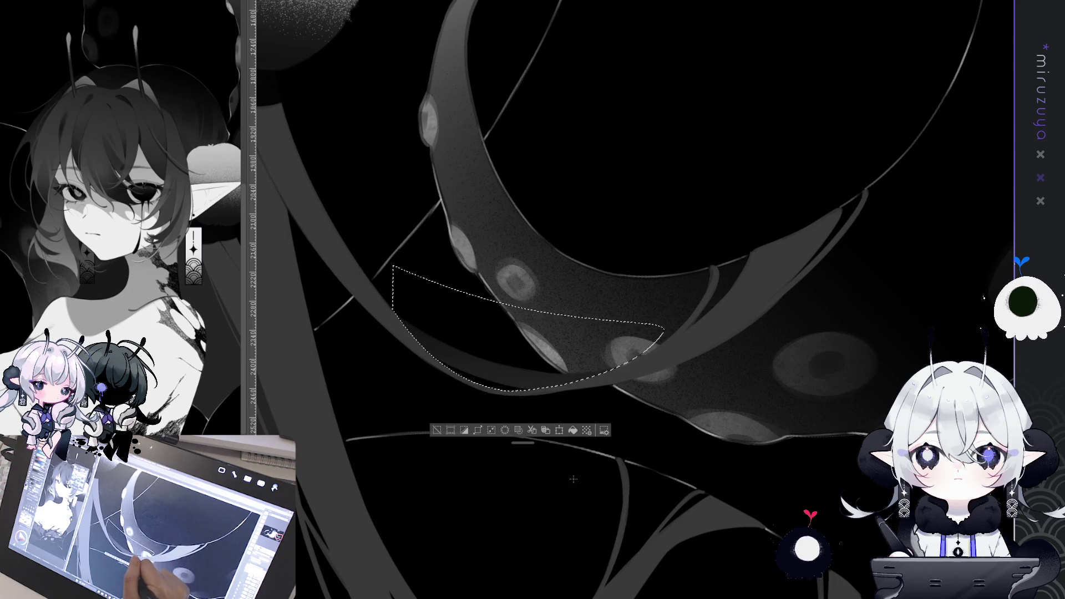
Deselect the strand and move to another part of the tentacle
key("ctrl+d")
left_click_drag(673, 195, 807, 282)
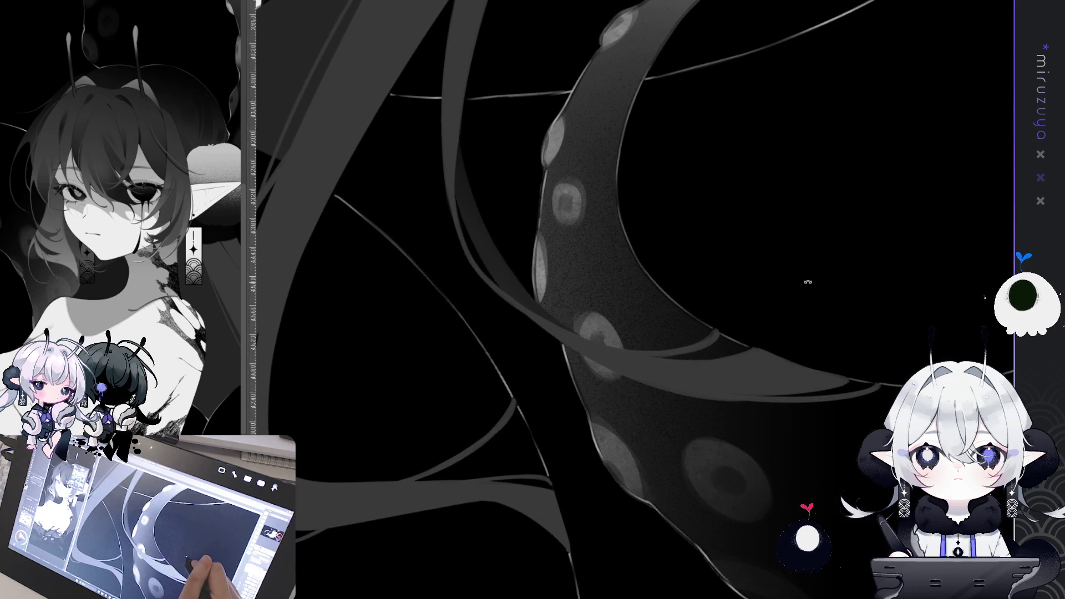
scroll(808, 281, "up", 10)
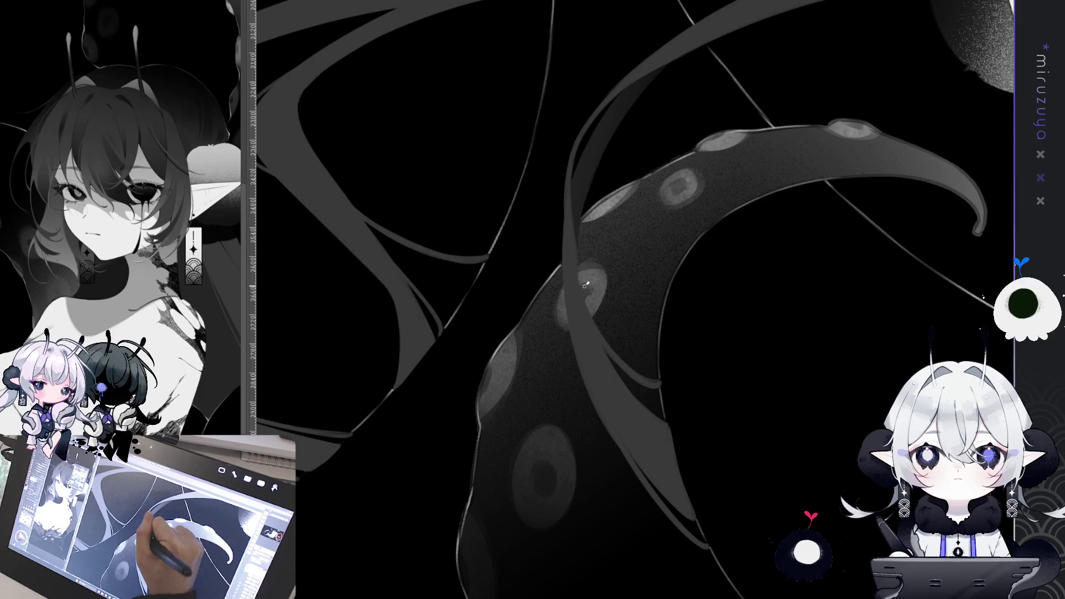
Lasso a closed outline along the strand on the curled tentacle's edge, rotating the view 90°
scroll(577, 270, "down", 6)
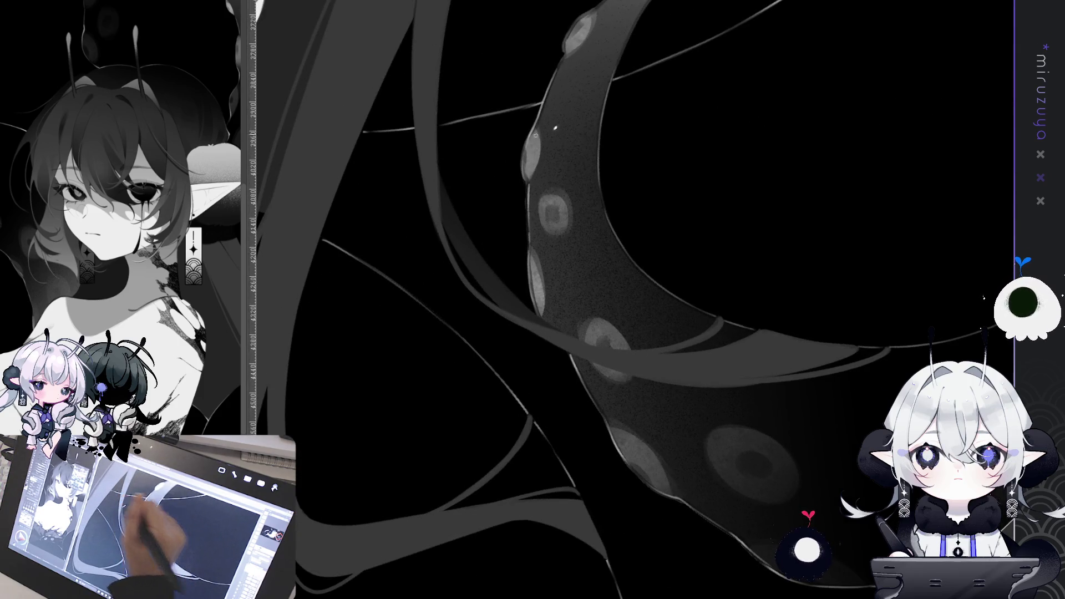
scroll(632, 300, "up", 15)
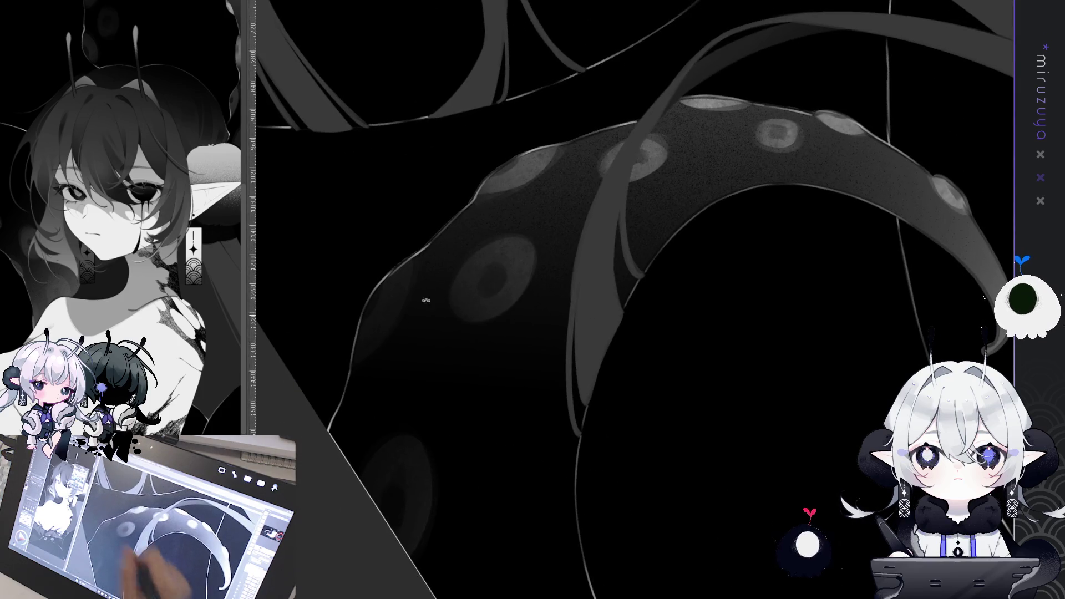
scroll(836, 254, "down", 7)
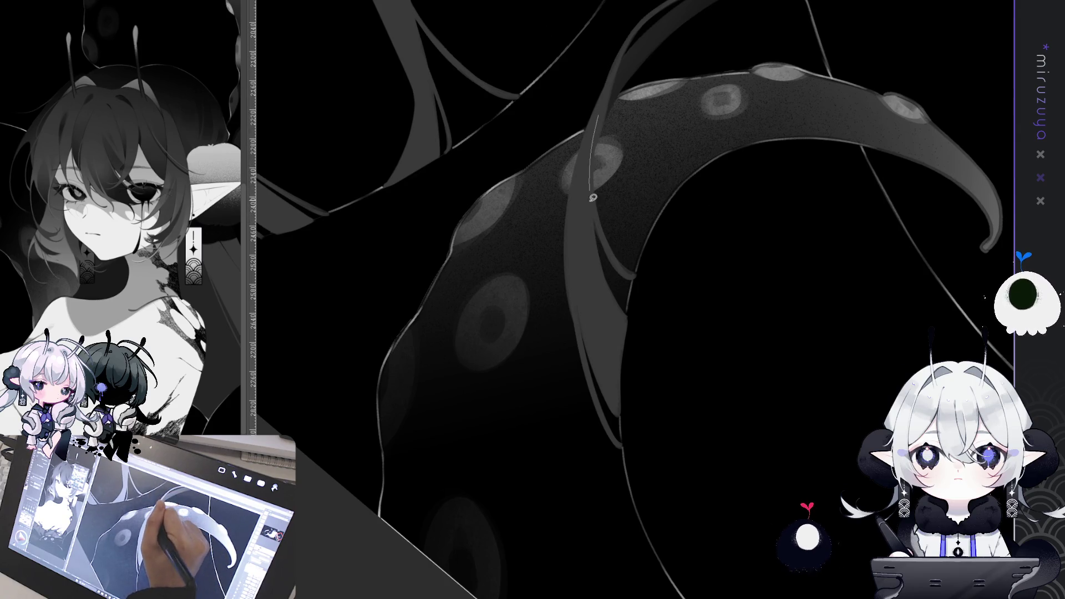
left_click_drag(601, 236, 649, 367)
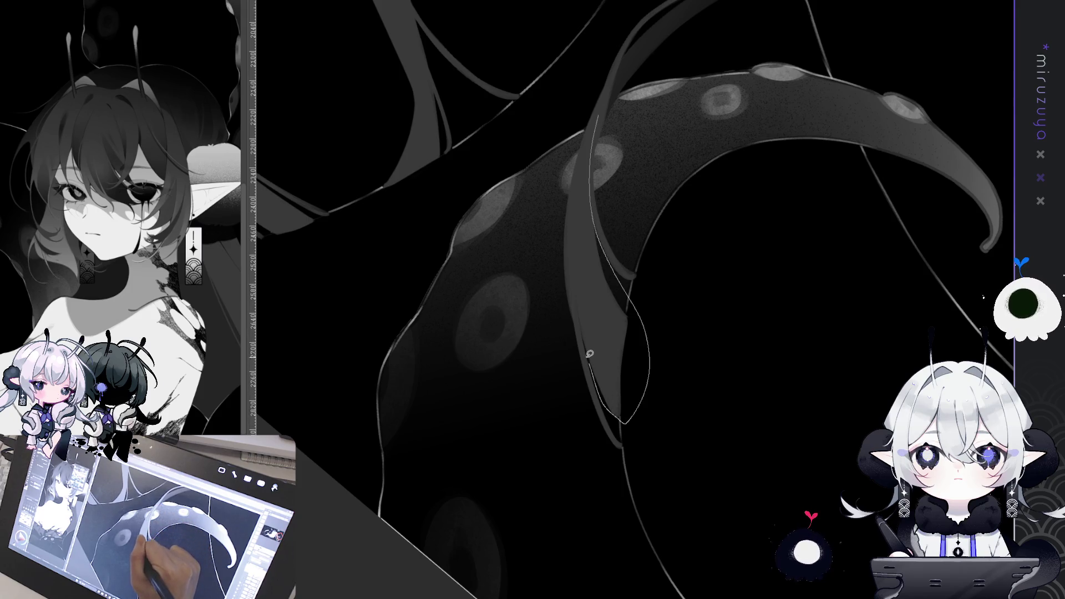
left_click_drag(577, 247, 577, 250)
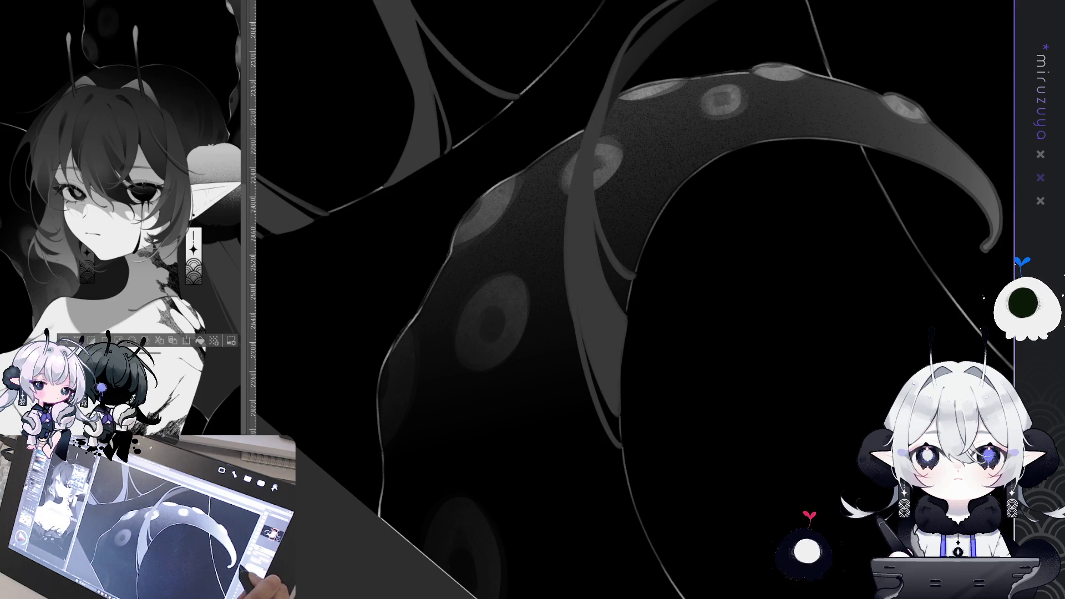
left_click_drag(610, 310, 655, 404)
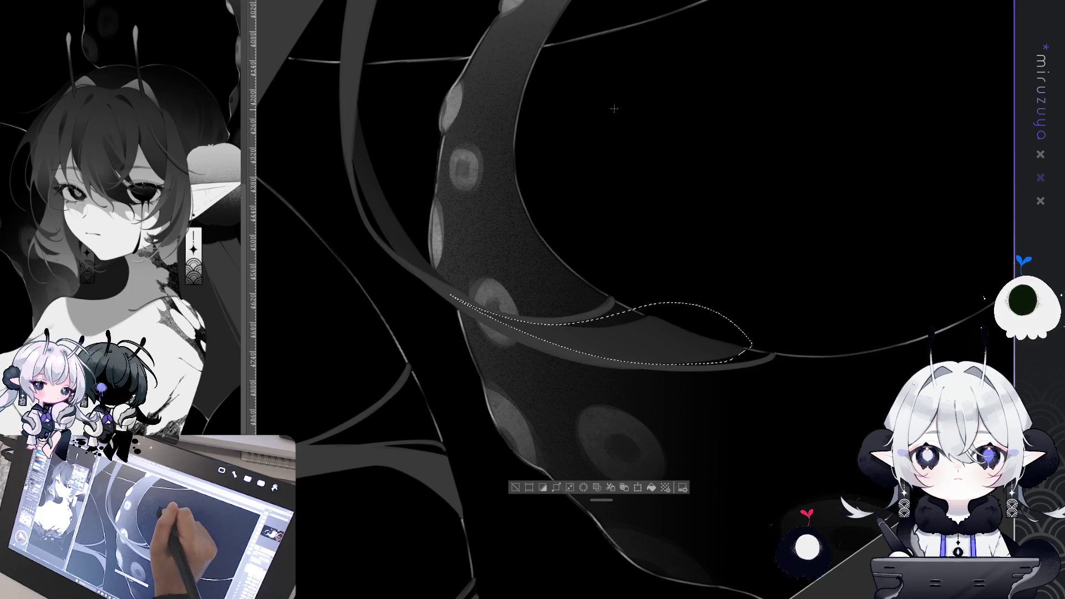
Deselect, paint a dark strip along the tentacle's left edge, and rotate the view 180°
key("ctrl+d")
mouse_move(820, 277)
left_mouse_down()
mouse_move(838, 260)
mouse_move(788, 311)
left_mouse_up()
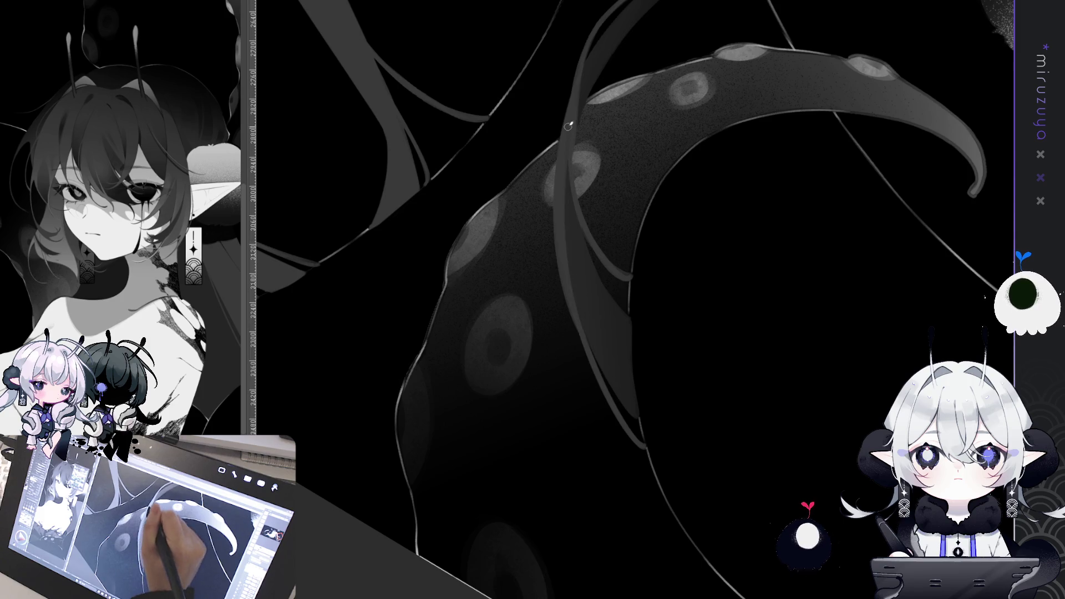
left_click_drag(571, 255, 568, 151)
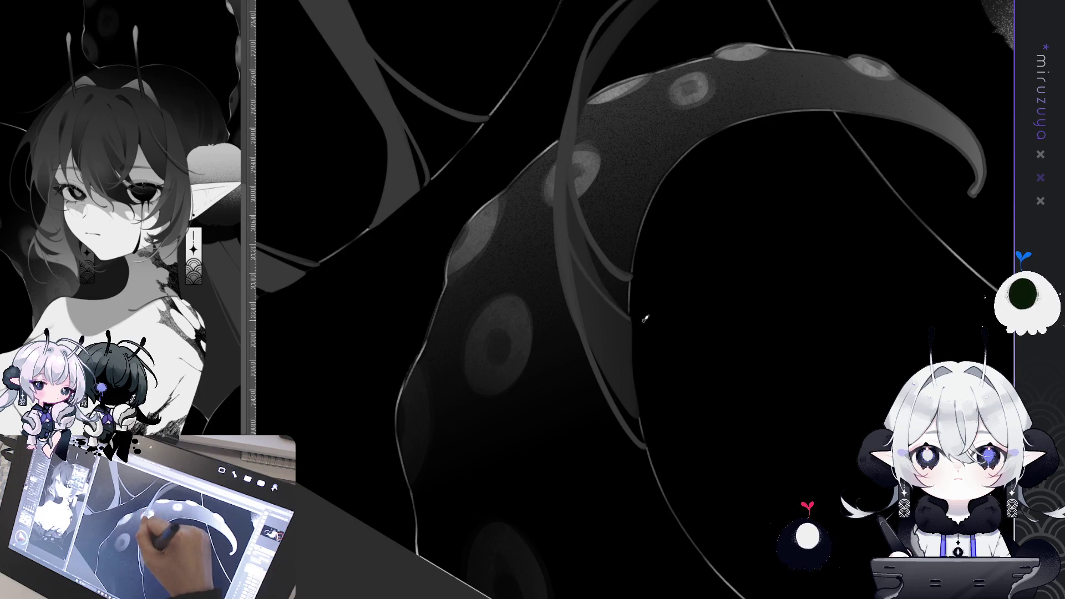
mouse_move(556, 488)
left_mouse_down()
mouse_move(732, 443)
mouse_move(820, 302)
mouse_move(721, 159)
mouse_move(719, 92)
left_mouse_up()
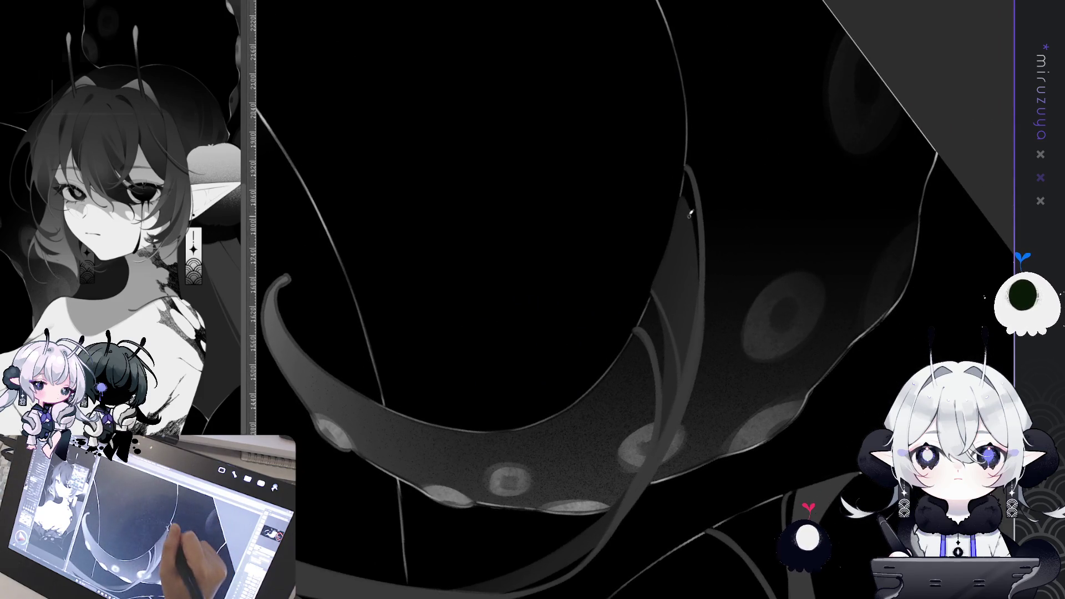
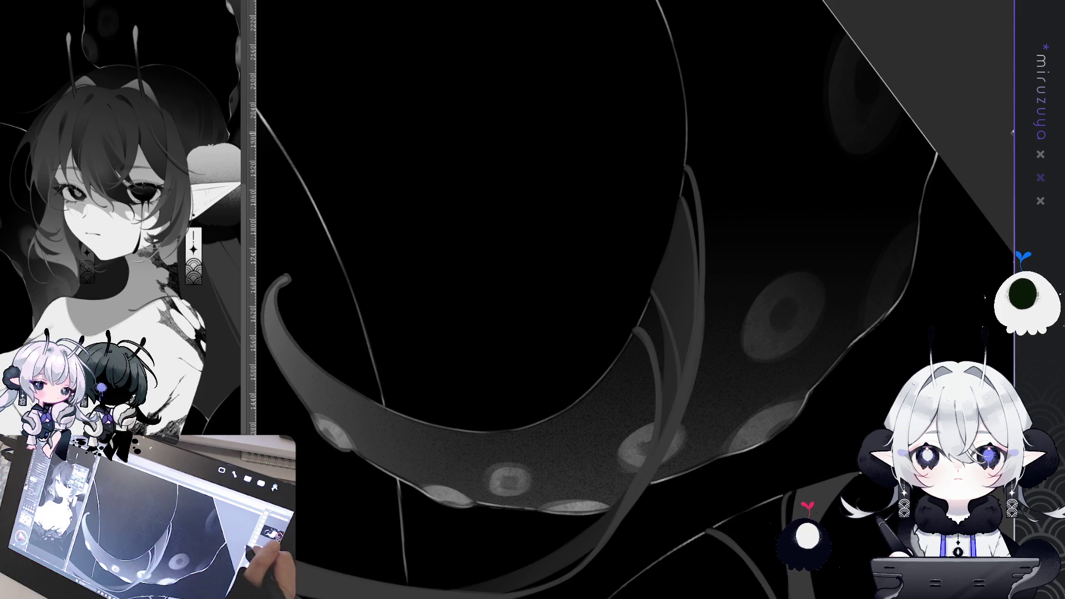
Resize the brush and lasso a narrow hair strand below the ornament, then drop that selection
mouse_move(587, 555)
left_mouse_down()
mouse_move(538, 571)
mouse_move(236, 258)
left_mouse_up()
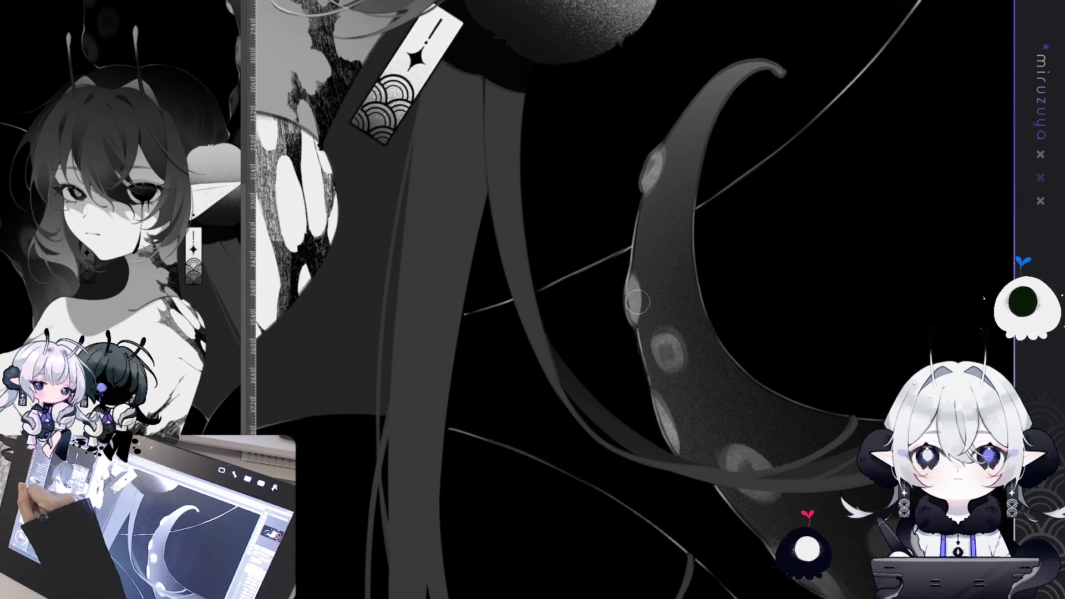
key("bracketright")
key("bracketleft")
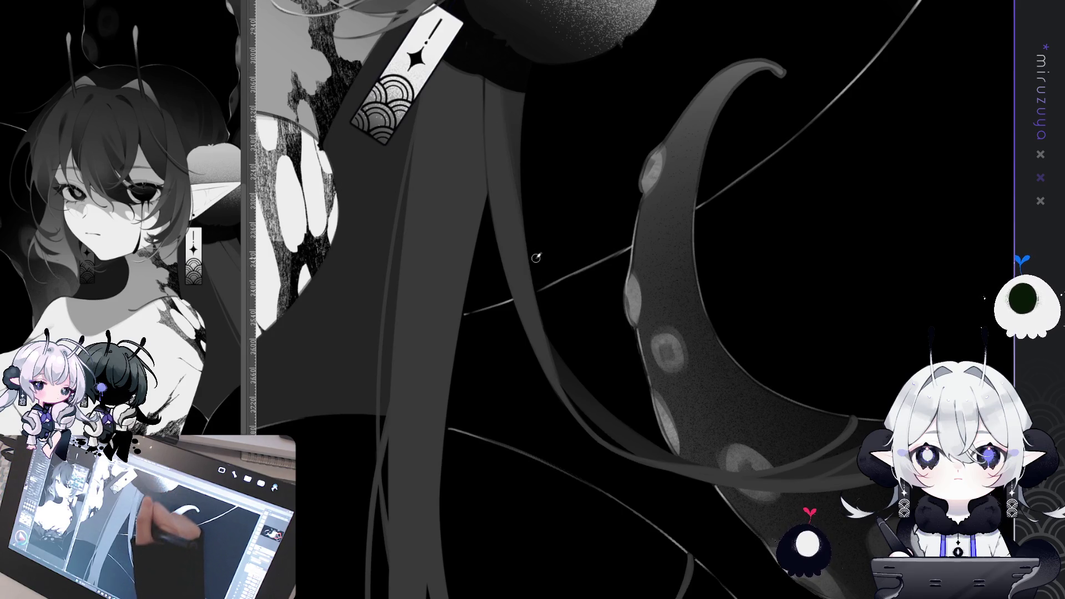
left_click_drag(553, 207, 544, 265)
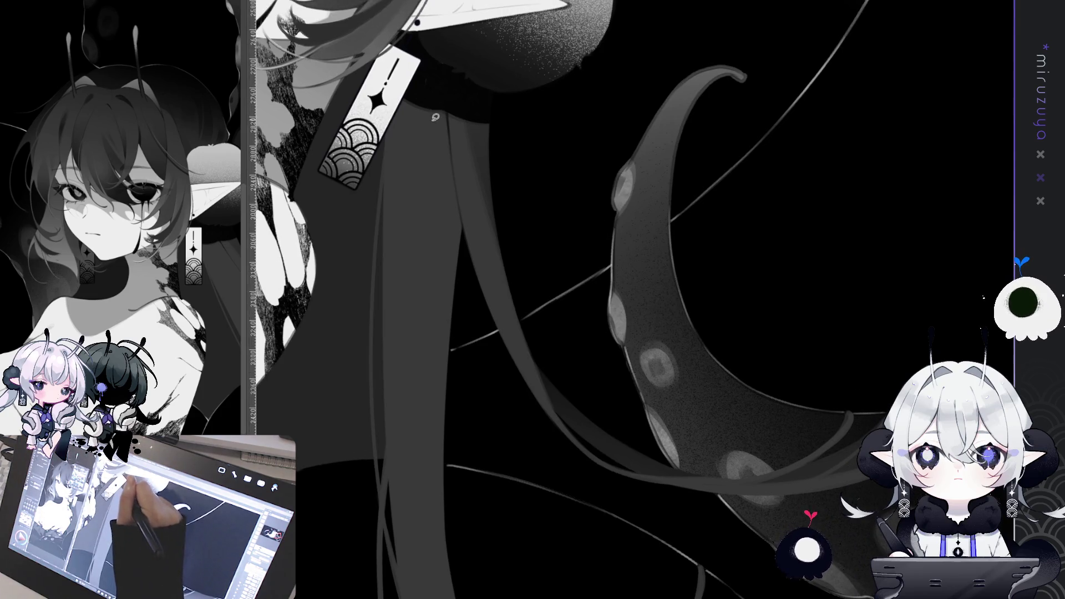
left_click_drag(469, 255, 466, 220)
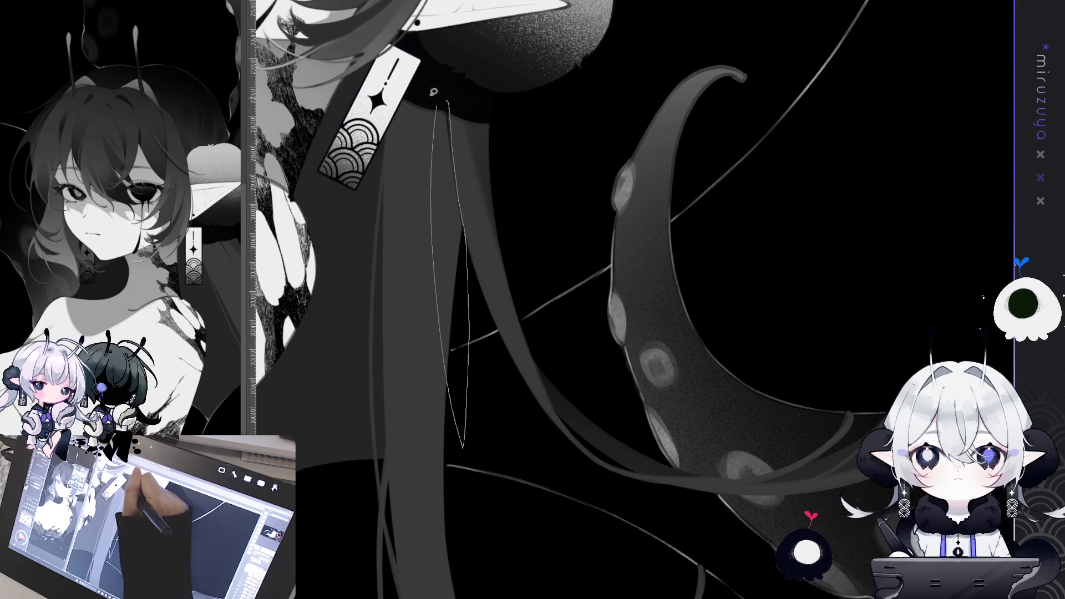
left_click_drag(433, 92, 438, 100)
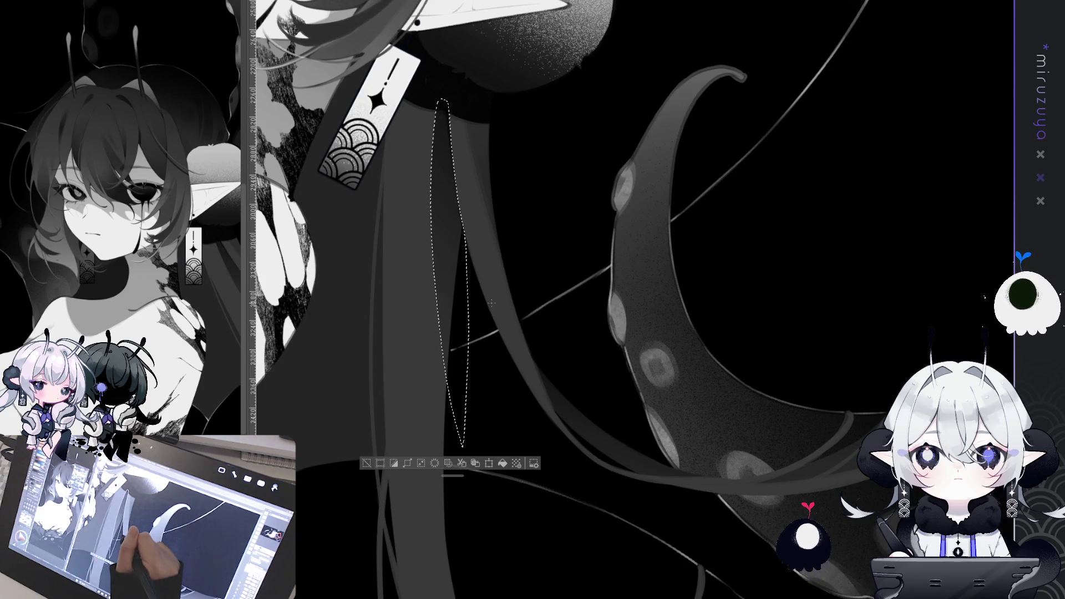
left_click(366, 462)
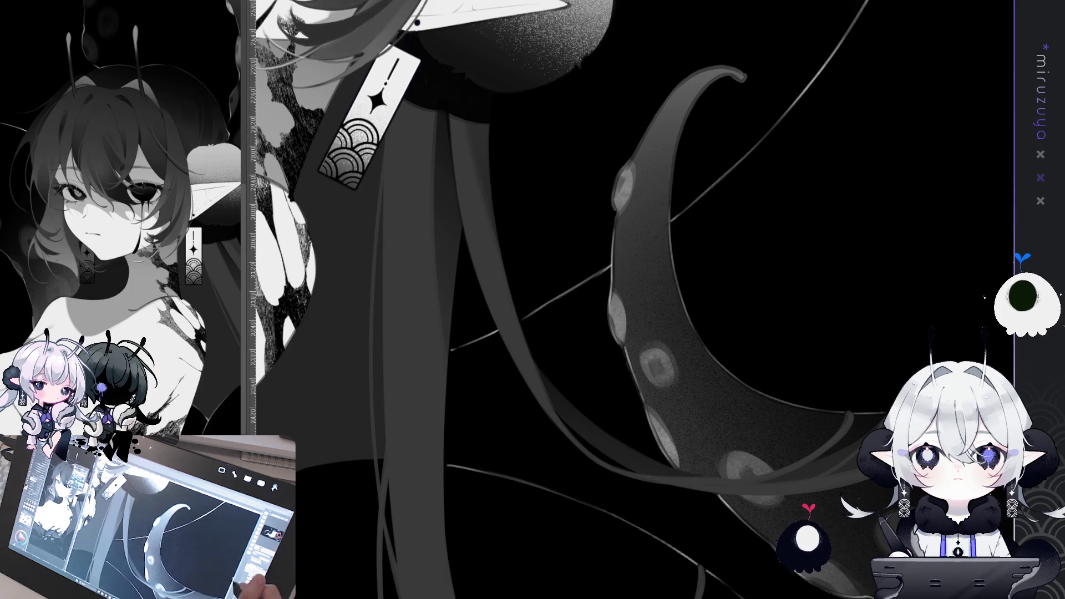
Lasso the grey hair ribbon under the tentacle, airbrush it slightly darker, and deselect
mouse_move(654, 541)
left_mouse_down()
mouse_move(820, 235)
mouse_move(687, 435)
mouse_move(687, 587)
mouse_move(699, 544)
left_mouse_up()
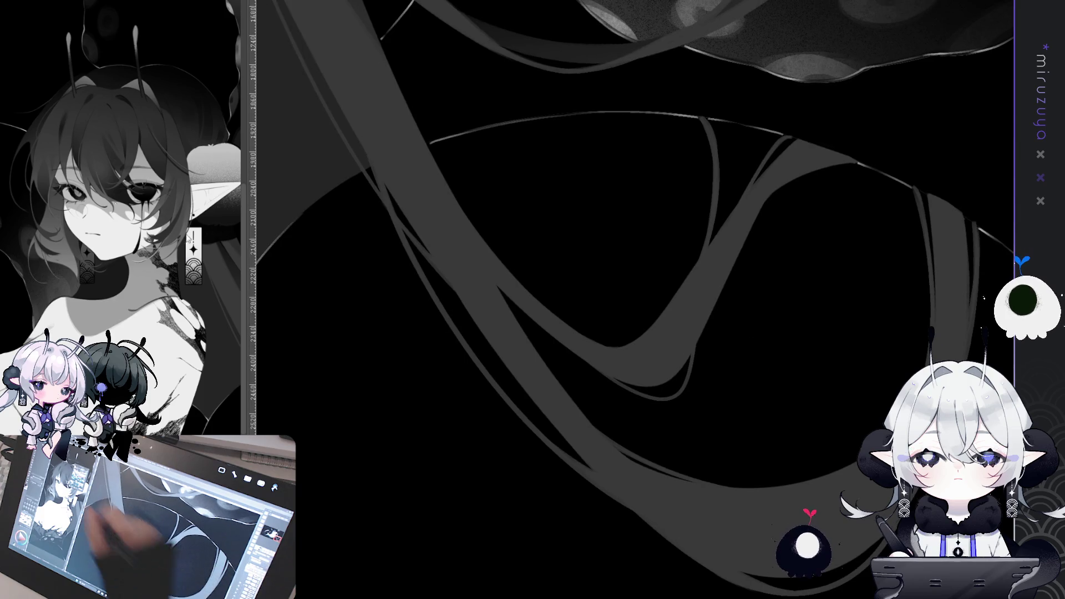
mouse_move(595, 114)
left_mouse_down()
mouse_move(680, 400)
mouse_move(523, 394)
mouse_move(582, 411)
mouse_move(630, 361)
left_mouse_up()
mouse_move(698, 194)
left_mouse_down()
mouse_move(656, 148)
mouse_move(527, 250)
mouse_move(476, 384)
left_mouse_up()
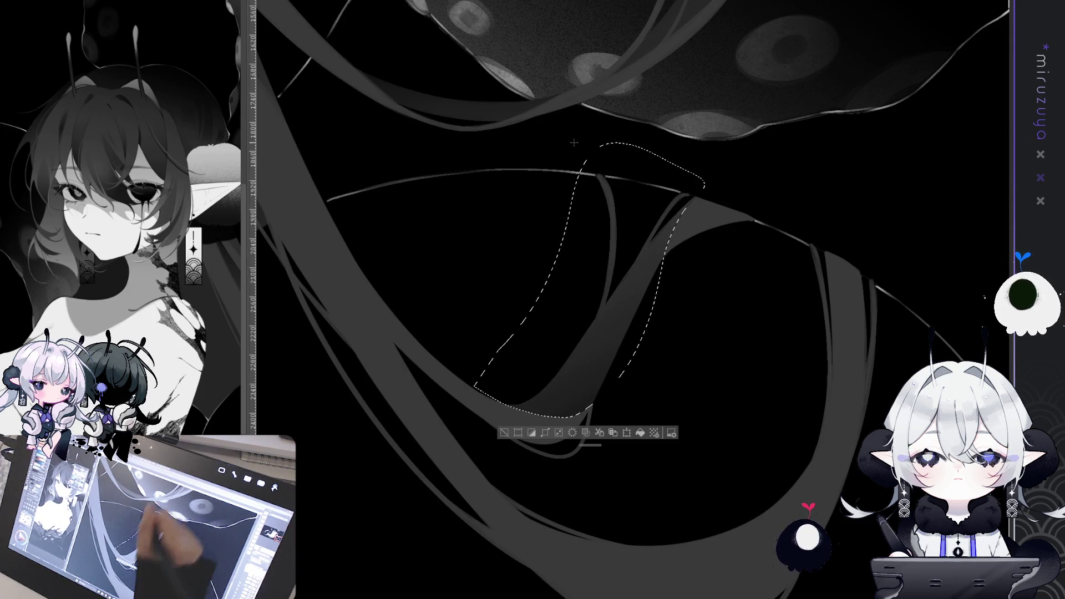
left_click_drag(749, 373, 680, 260)
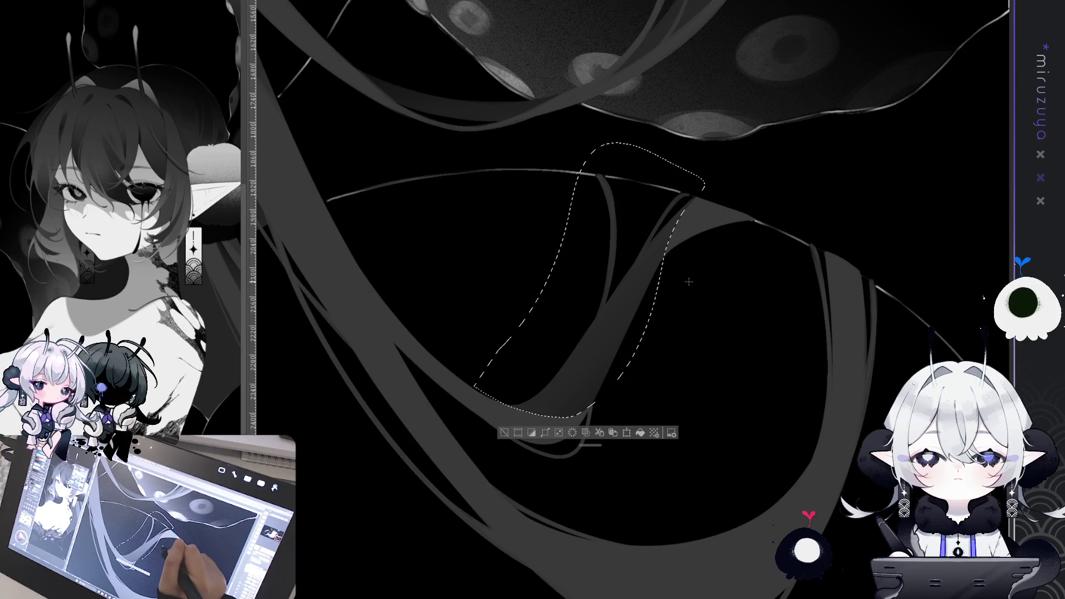
key("ctrl+d")
Rotate the canvas so the tentacle sits at the top and zoom out to the canvas edge
mouse_move(561, 400)
left_mouse_down()
mouse_move(713, 504)
mouse_move(749, 467)
mouse_move(753, 383)
left_mouse_up()
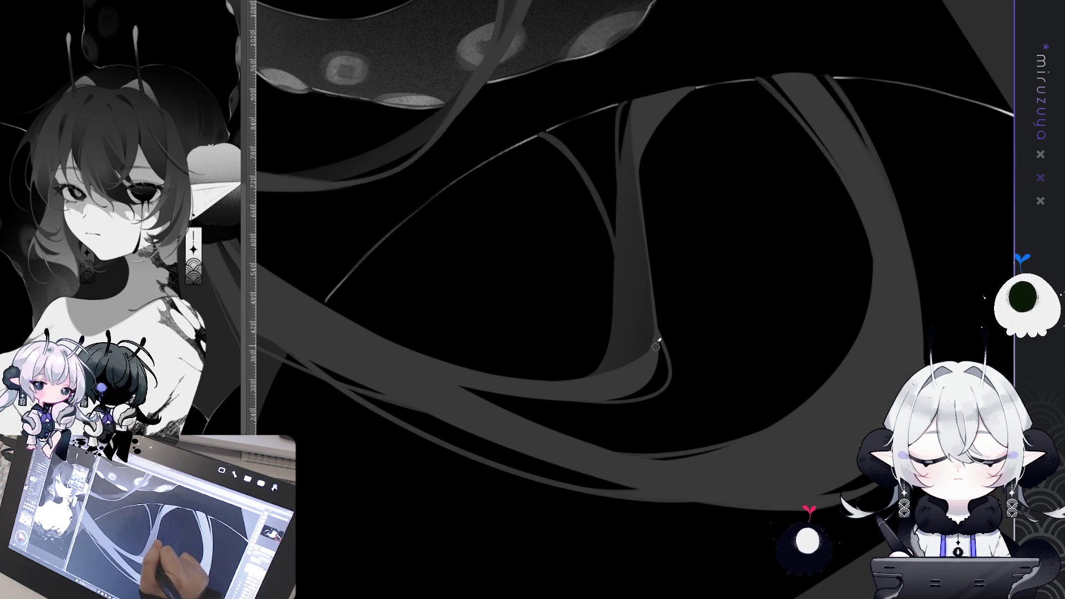
mouse_move(649, 362)
left_mouse_down()
mouse_move(867, 321)
mouse_move(601, 451)
mouse_move(661, 423)
mouse_move(270, 331)
left_mouse_up()
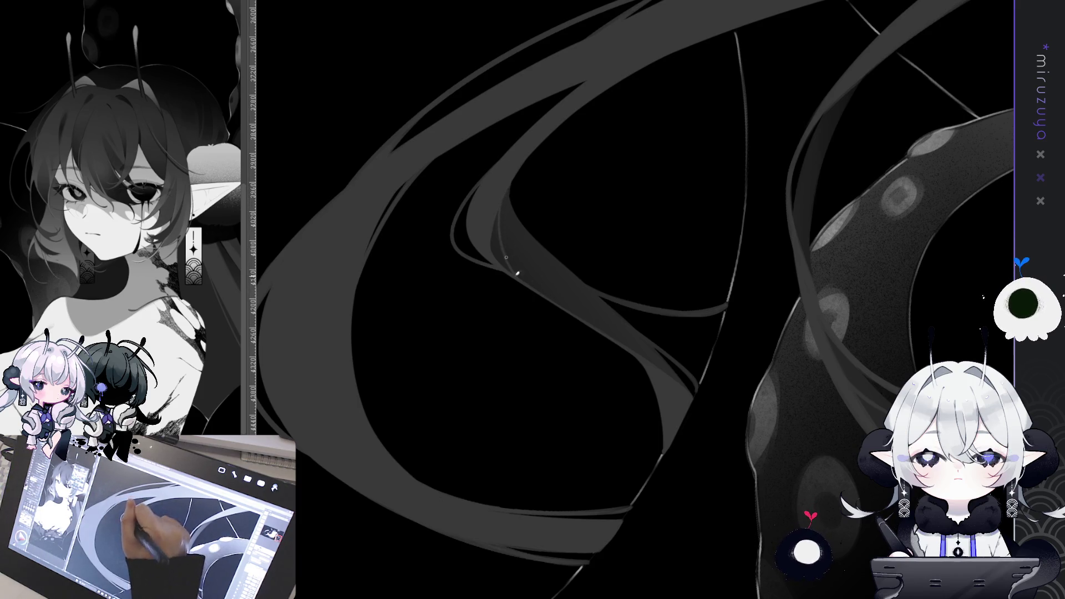
mouse_move(518, 380)
left_mouse_down()
mouse_move(828, 425)
mouse_move(637, 333)
mouse_move(429, 158)
left_mouse_up()
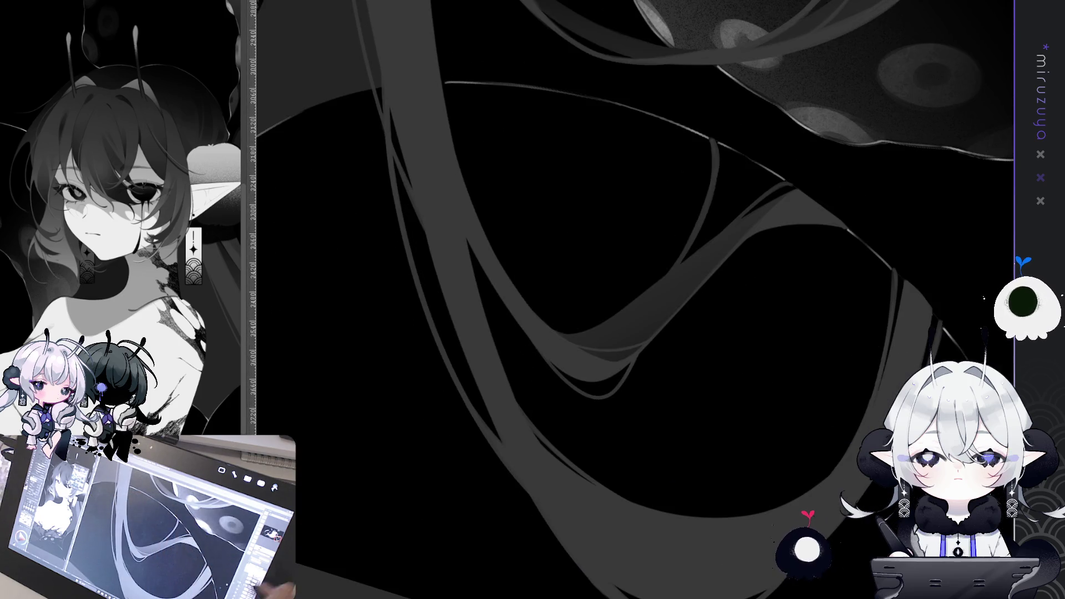
key("ctrl+minus")
key("ctrl+minus")
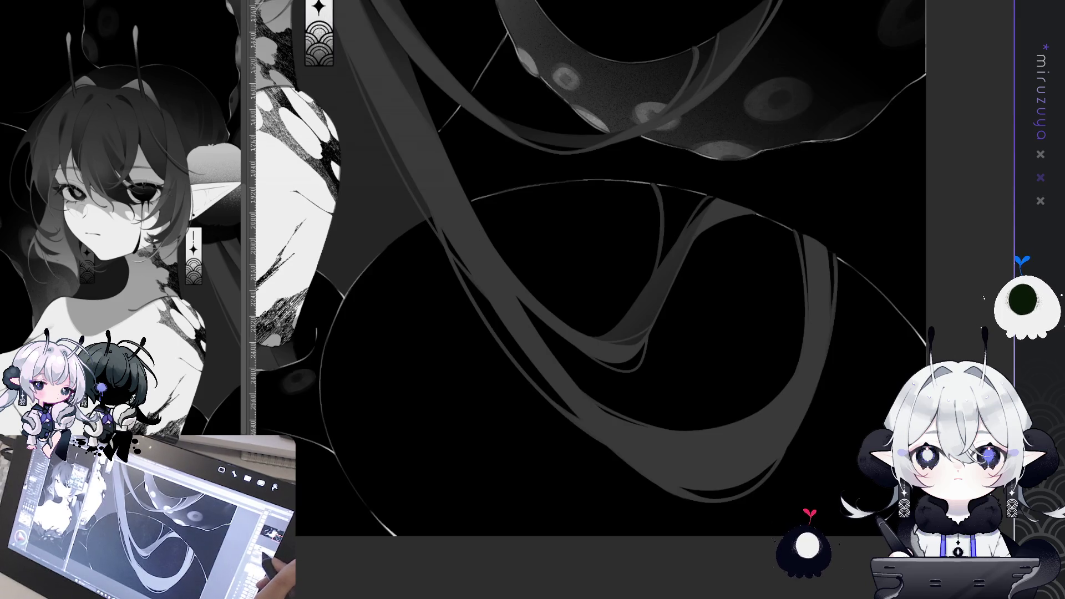
left_click_drag(836, 413, 824, 407)
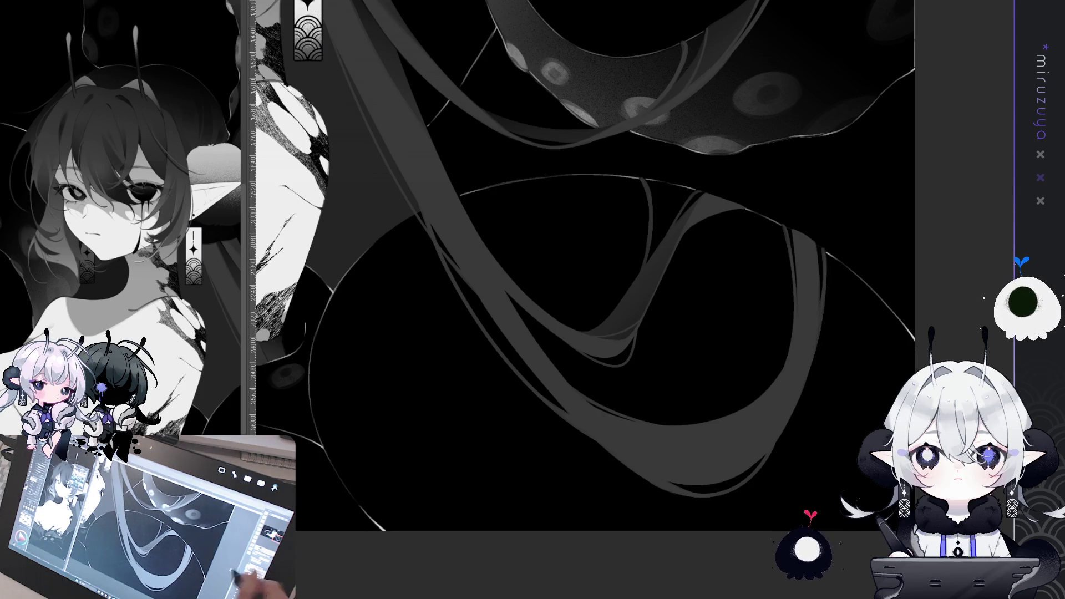
scroll(633, 299, "up", 3)
scroll(632, 300, "down", 5)
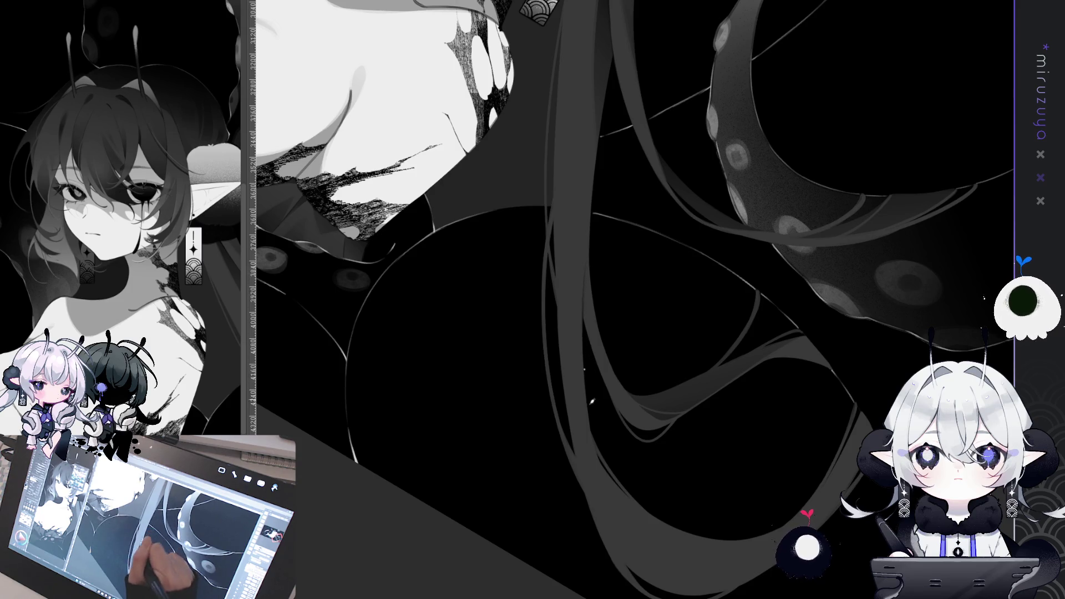
mouse_move(637, 314)
left_mouse_down()
mouse_move(488, 197)
mouse_move(636, 573)
mouse_move(457, 340)
mouse_move(481, 372)
left_mouse_up()
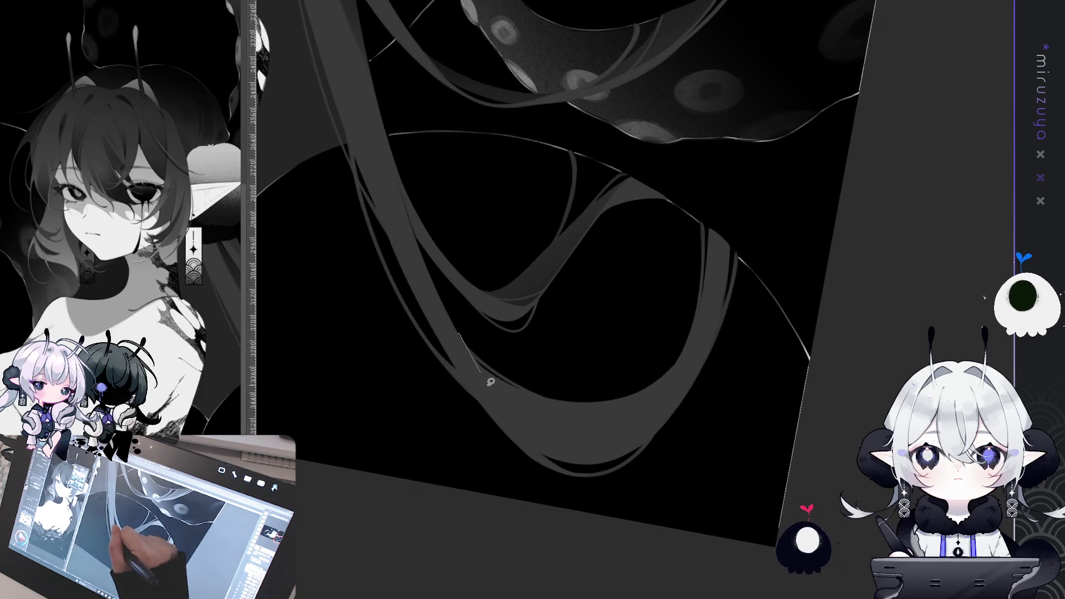
Lasso the lower hair ribbon, airbrush its lower part darker, and deselect
left_click_drag(637, 452, 664, 426)
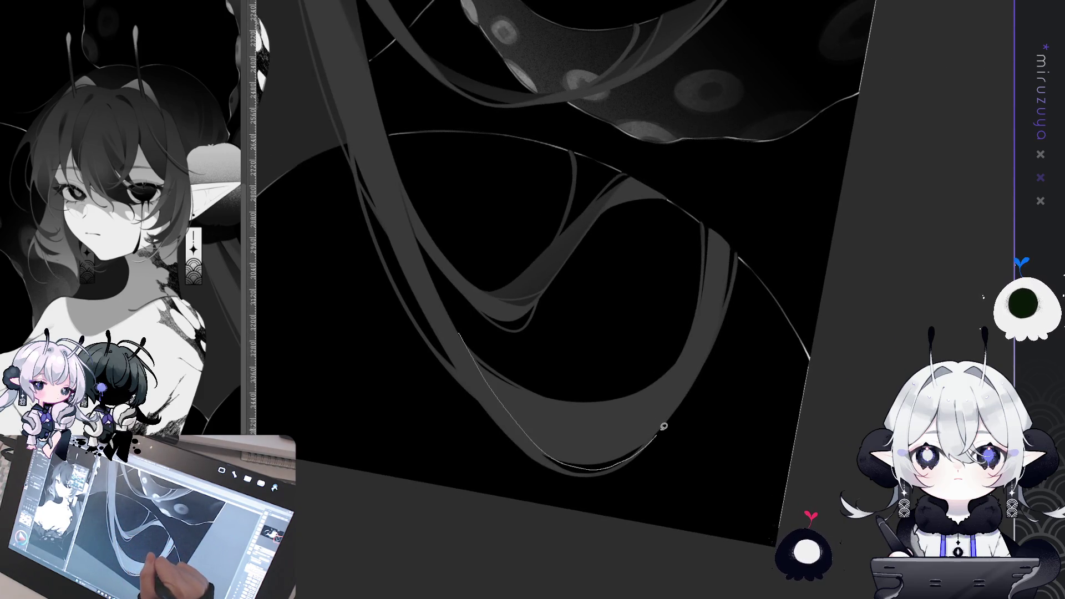
mouse_move(555, 295)
left_mouse_down()
mouse_move(548, 327)
mouse_move(463, 336)
left_mouse_up()
left_click_drag(655, 438, 532, 433)
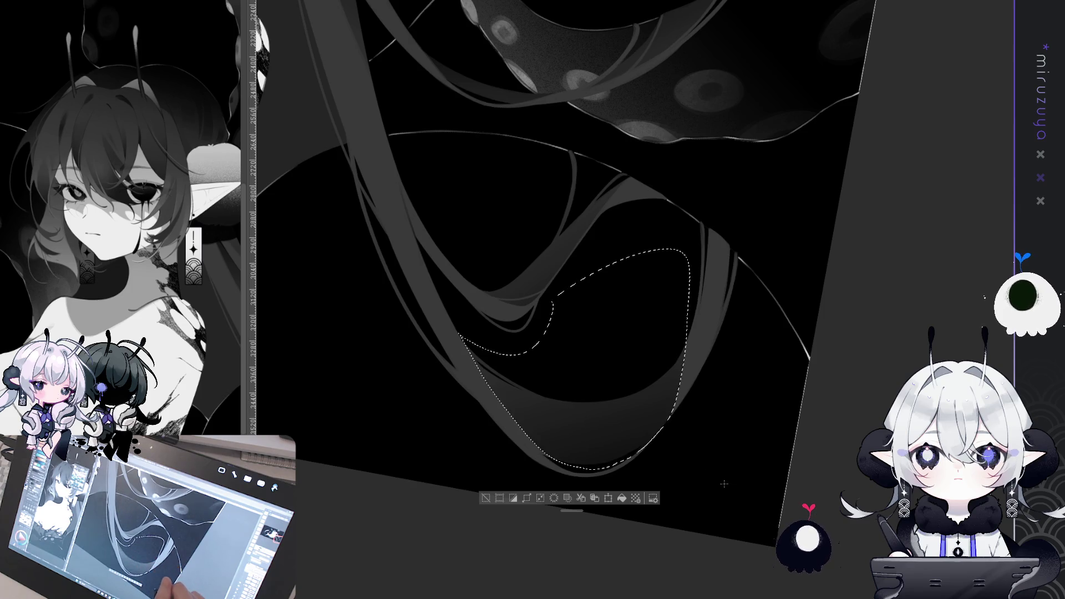
key("ctrl+d")
Add a bright white dab and a faint highlight along the hair strand's edge
left_click_drag(488, 211, 506, 233)
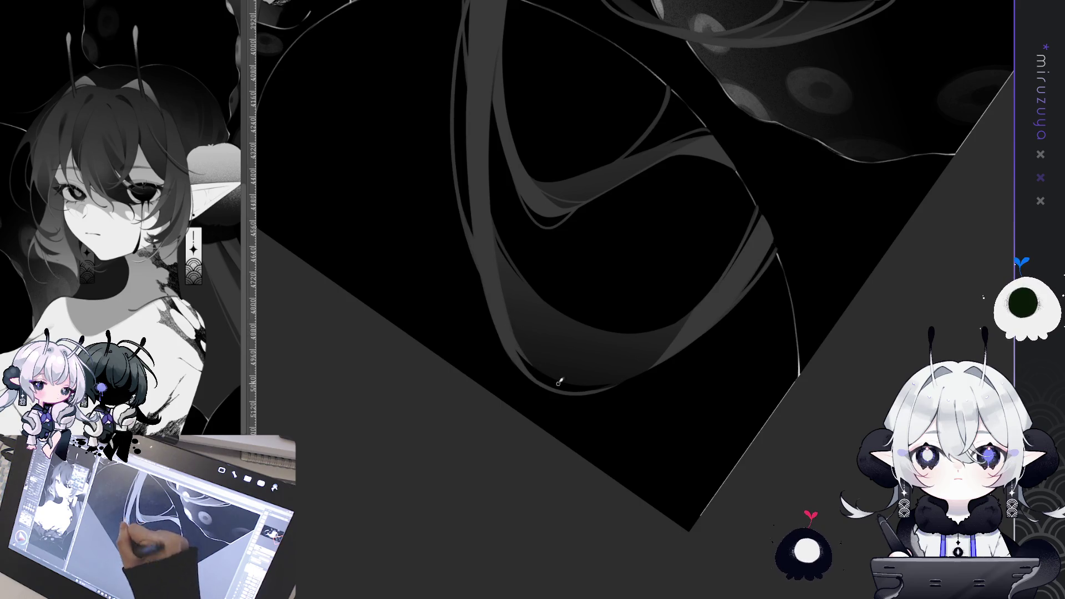
left_click_drag(519, 347, 704, 294)
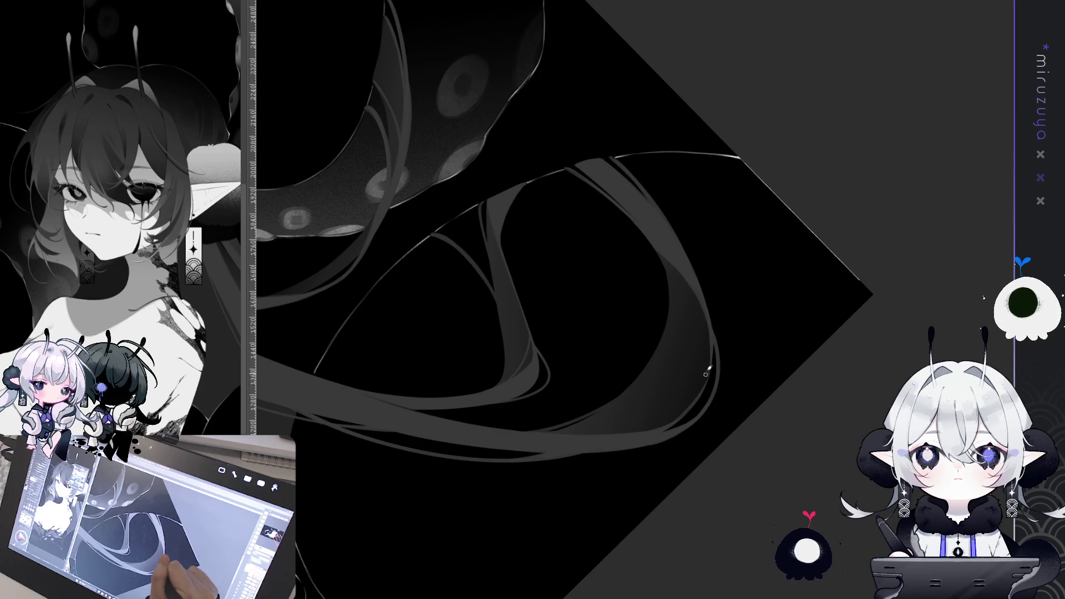
left_click_drag(679, 423, 673, 426)
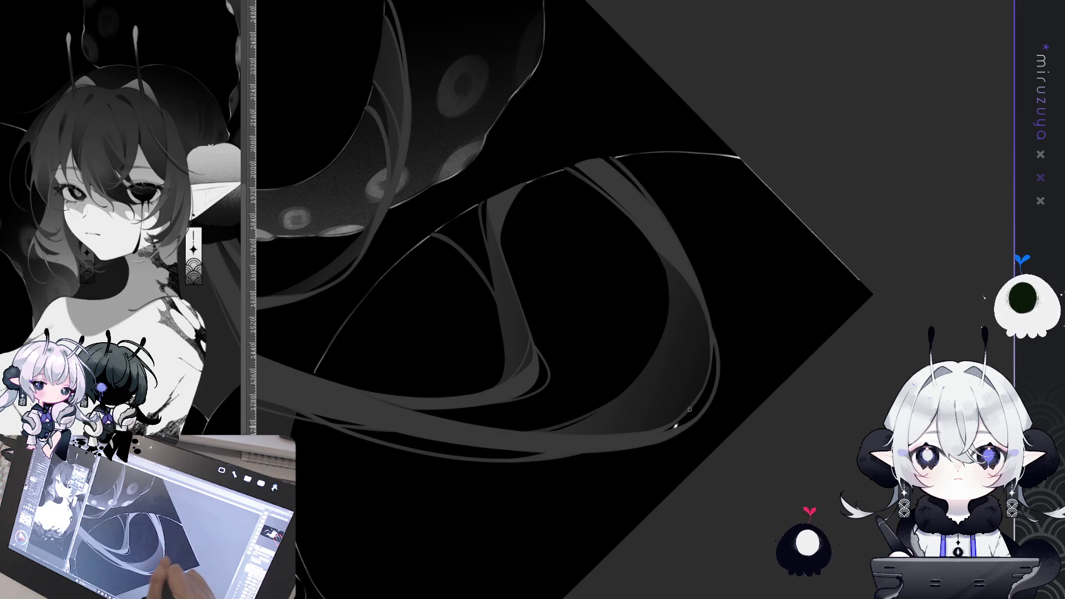
left_click_drag(686, 280, 698, 322)
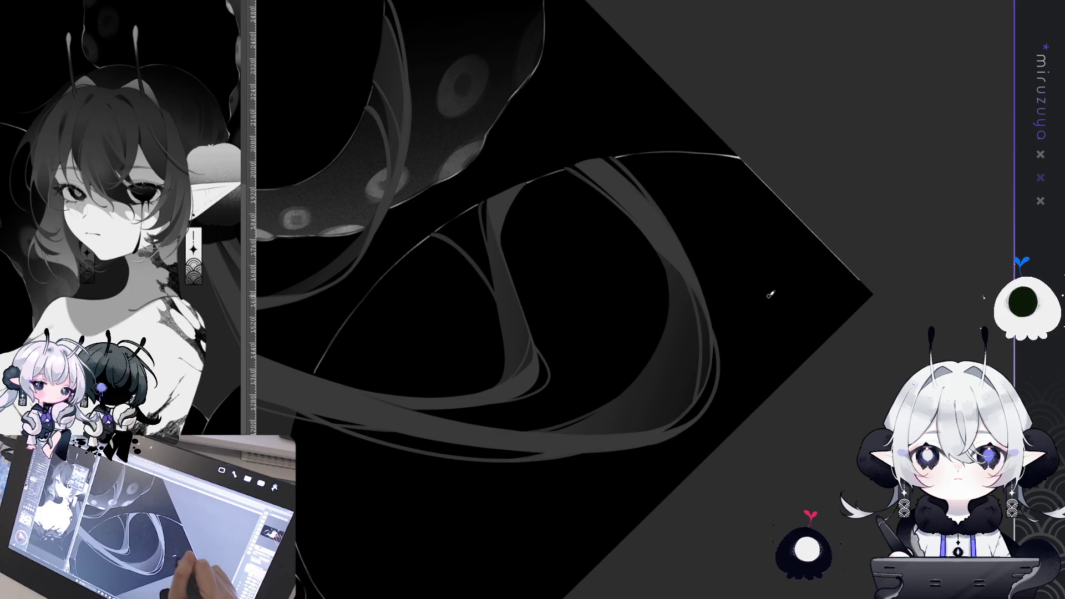
mouse_move(842, 285)
left_mouse_down()
mouse_move(815, 563)
mouse_move(784, 582)
mouse_move(781, 437)
mouse_move(627, 497)
left_mouse_up()
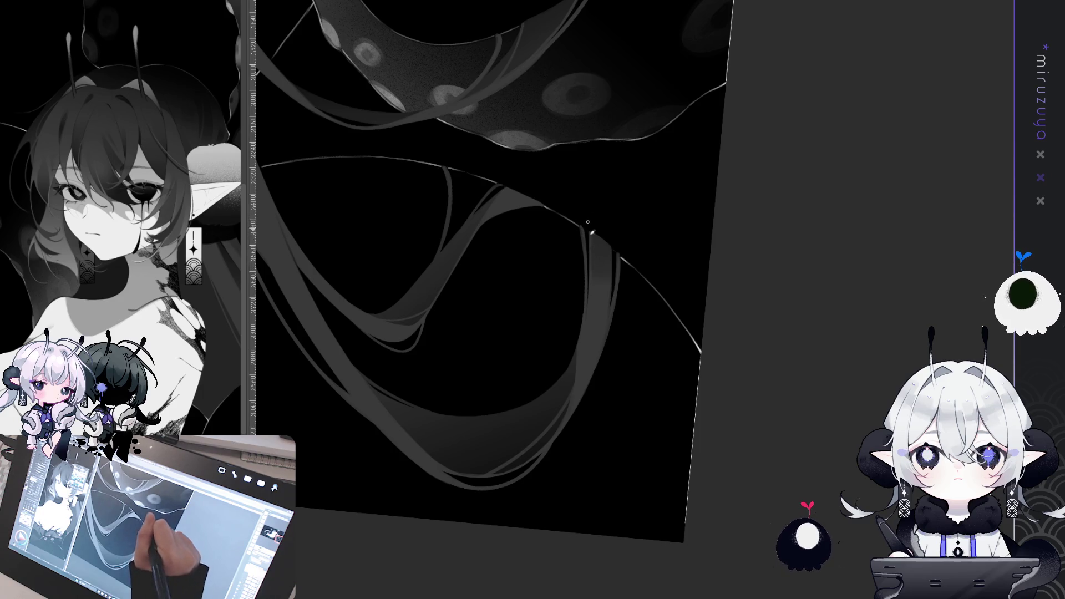
left_click_drag(609, 308, 665, 262)
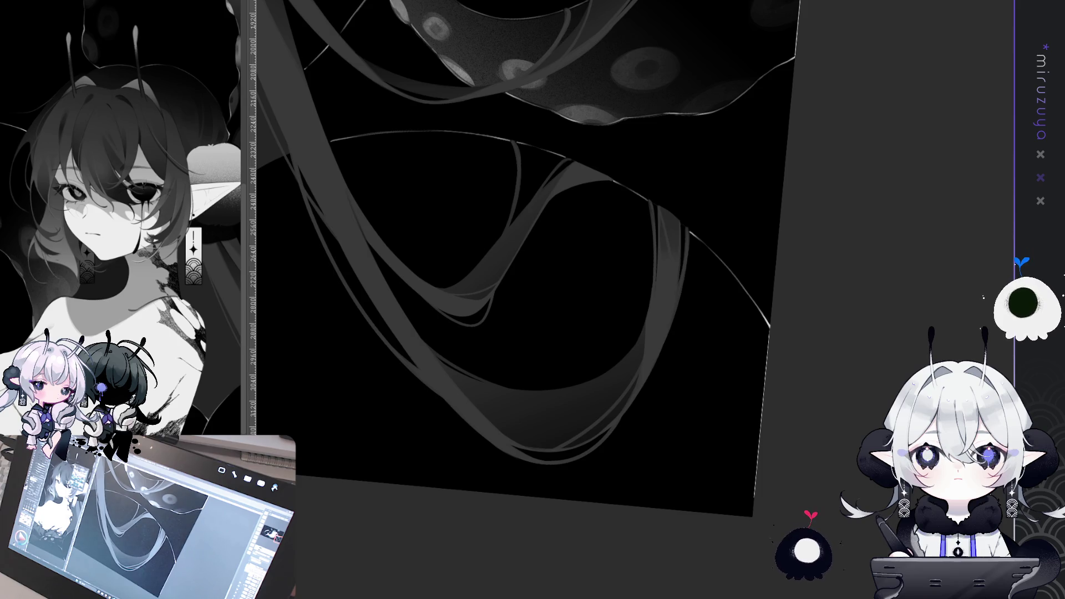
key("ctrl+at")
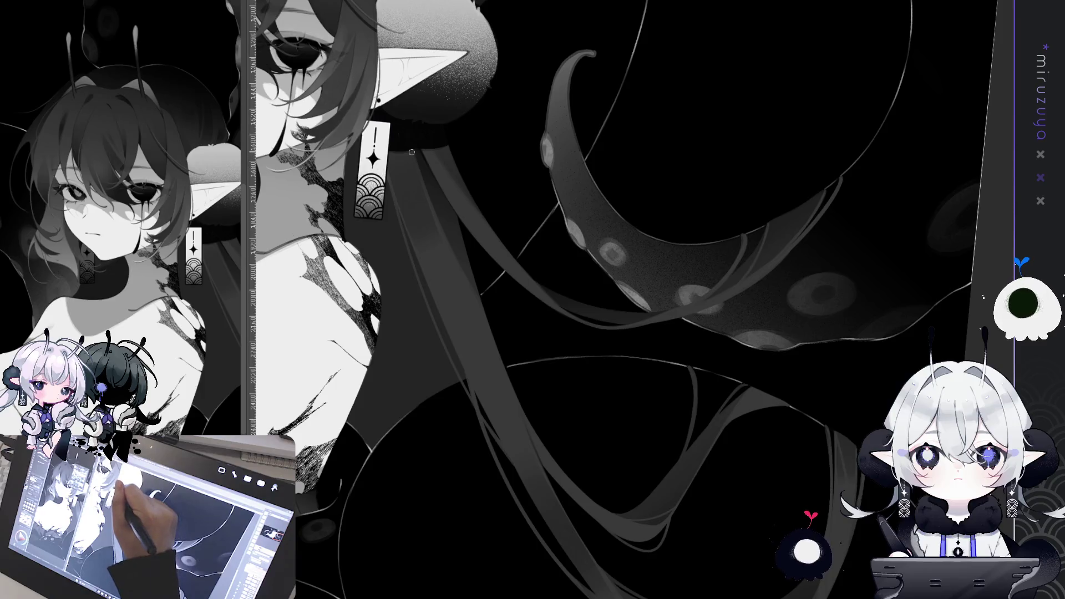
left_click_drag(665, 483, 599, 340)
left_click_drag(689, 267, 514, 361)
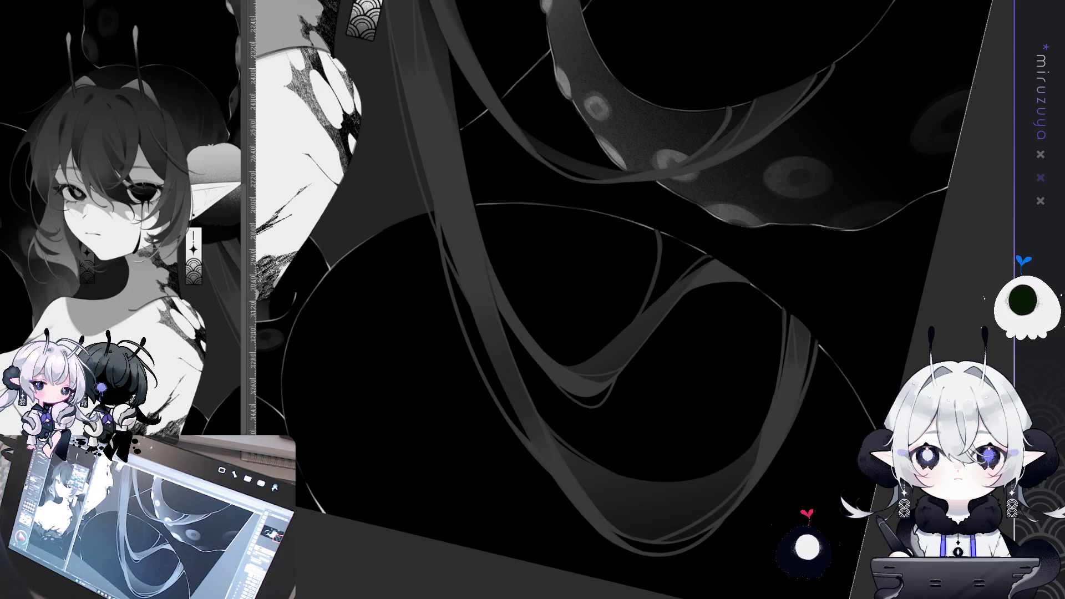
key("ctrl+0")
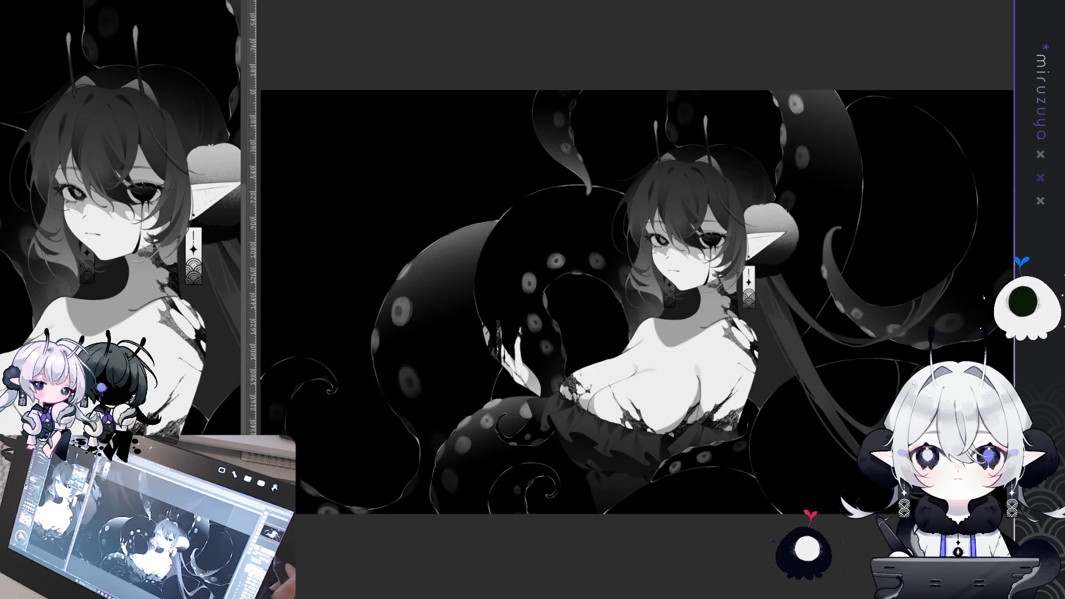
Zoom in with the mouse wheel on the elf girl's face and chest
scroll(554, 266, "up", 3)
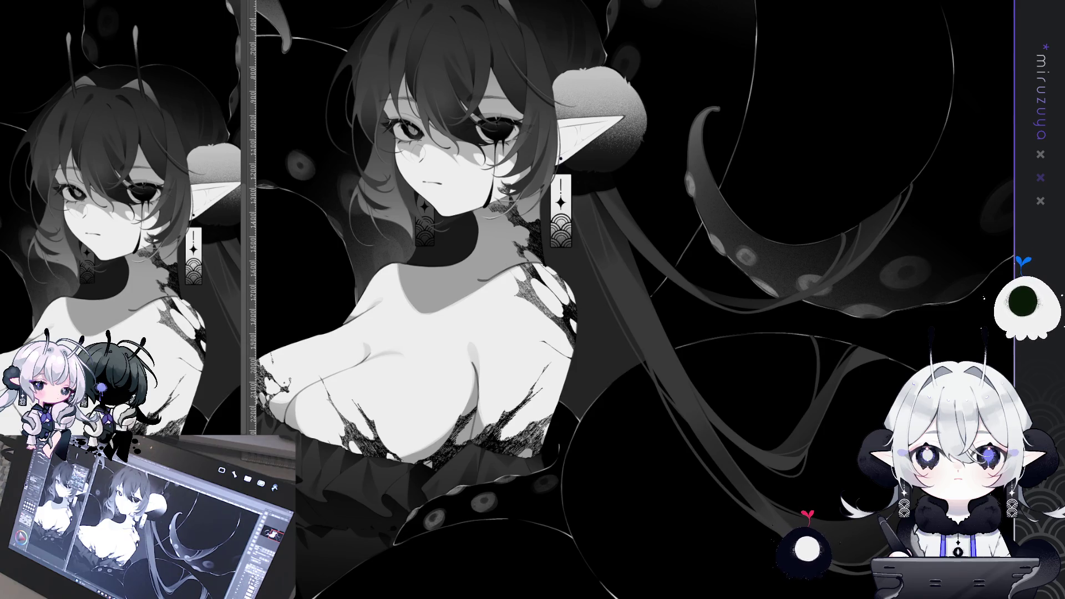
Brush a lighter colour over the glossy black drop on the elf's neck
left_click_drag(554, 299, 606, 291)
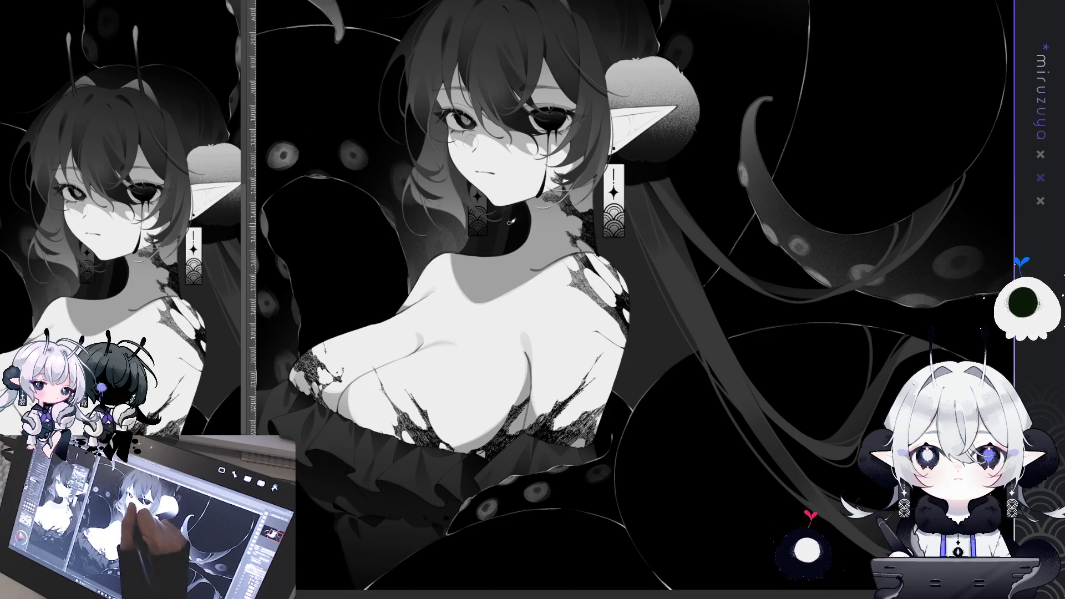
left_click_drag(515, 223, 517, 244)
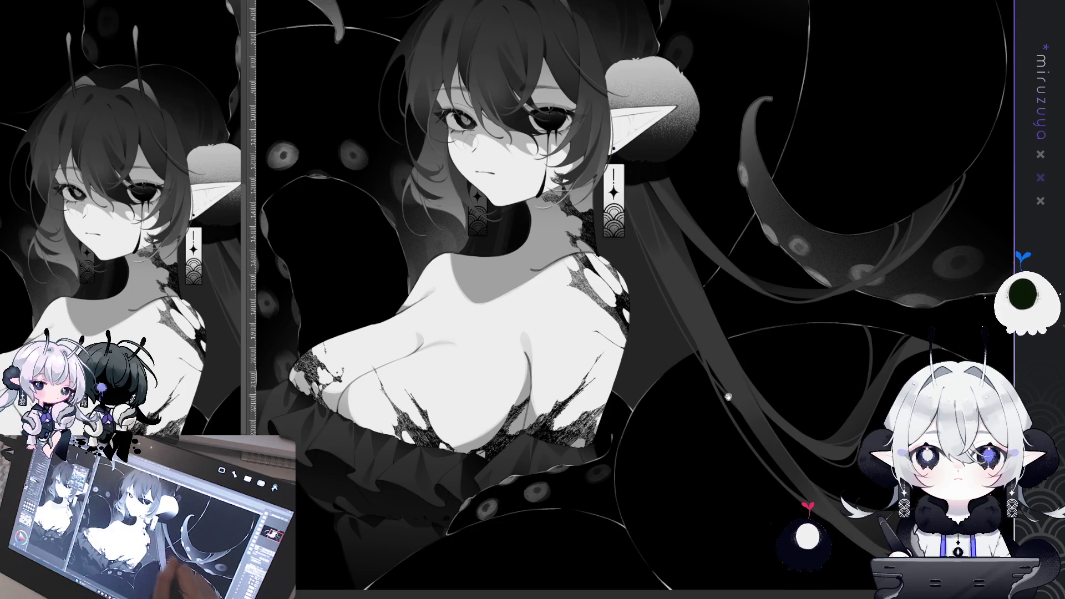
left_click_drag(728, 396, 557, 354)
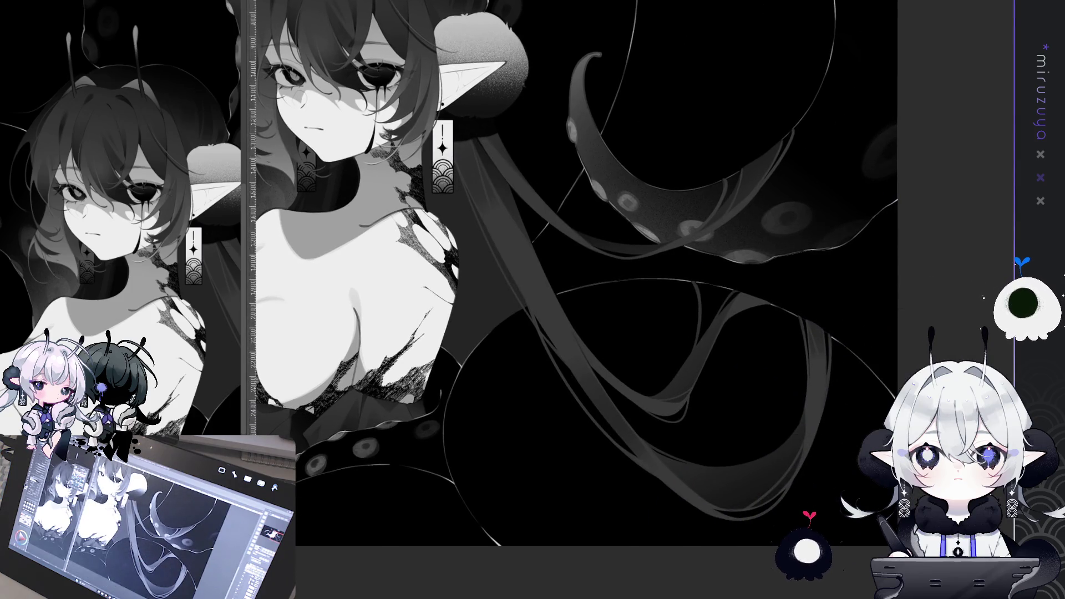
left_click_drag(571, 278, 558, 315)
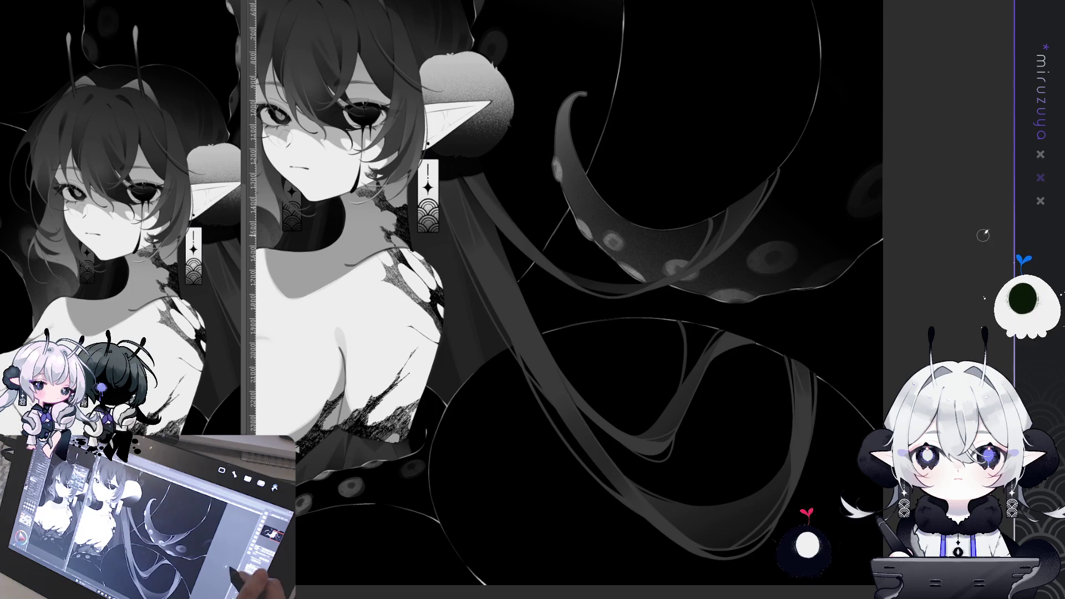
left_click_drag(419, 268, 552, 173)
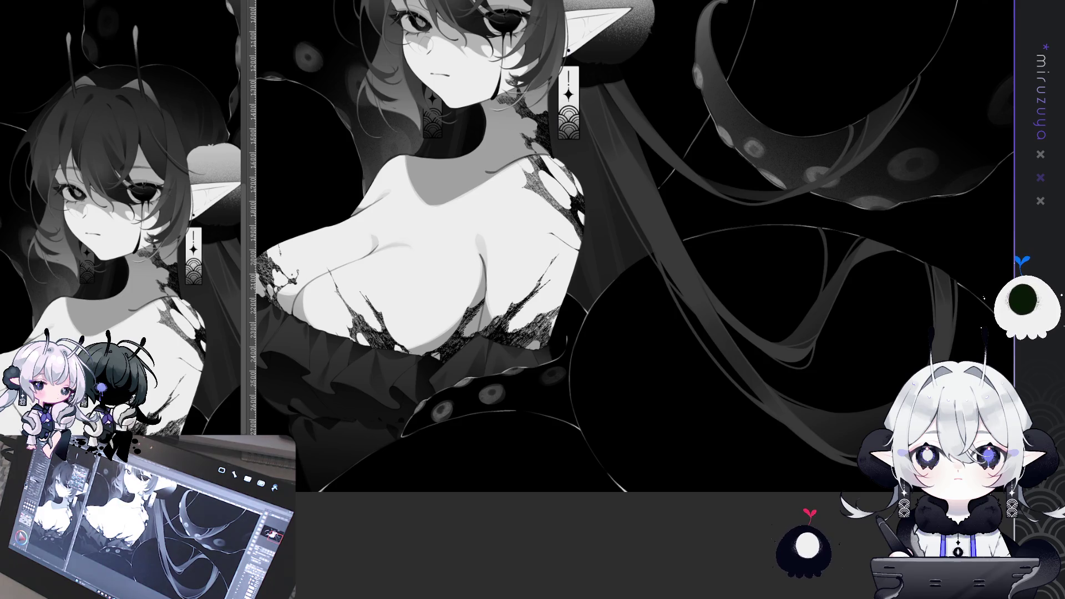
Draw a thin curved strand running down-right across the dark tentacle on the right
left_click_drag(610, 249, 502, 249)
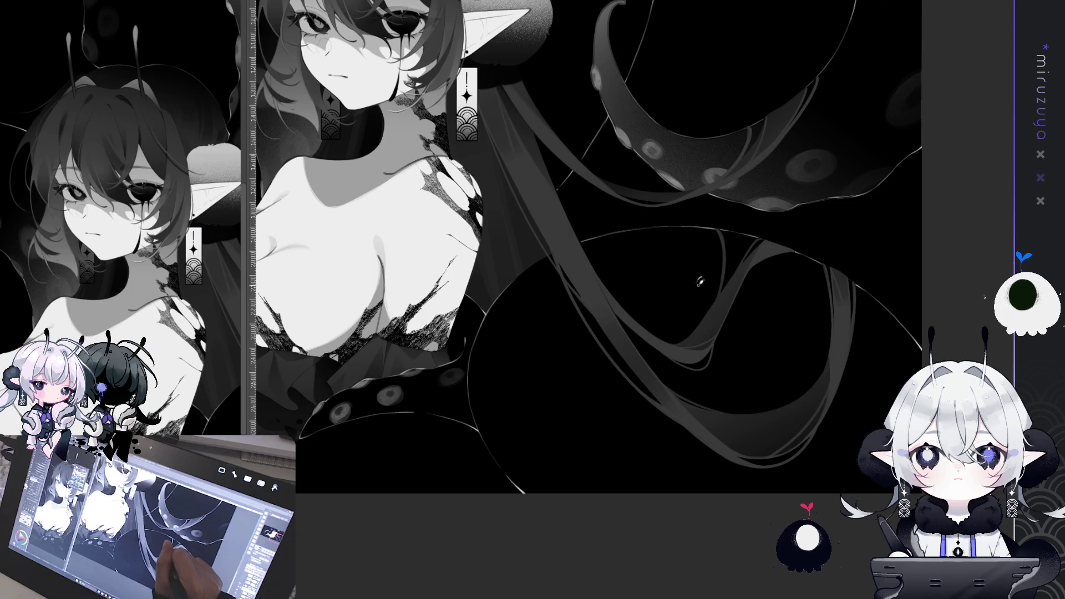
left_click_drag(699, 277, 696, 299)
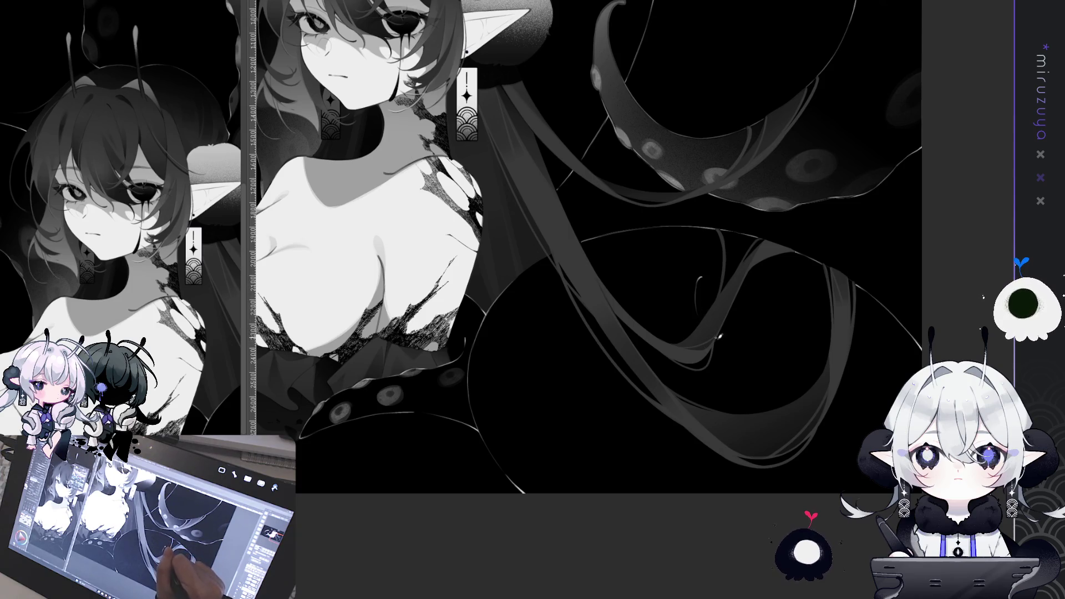
left_click_drag(737, 368, 756, 406)
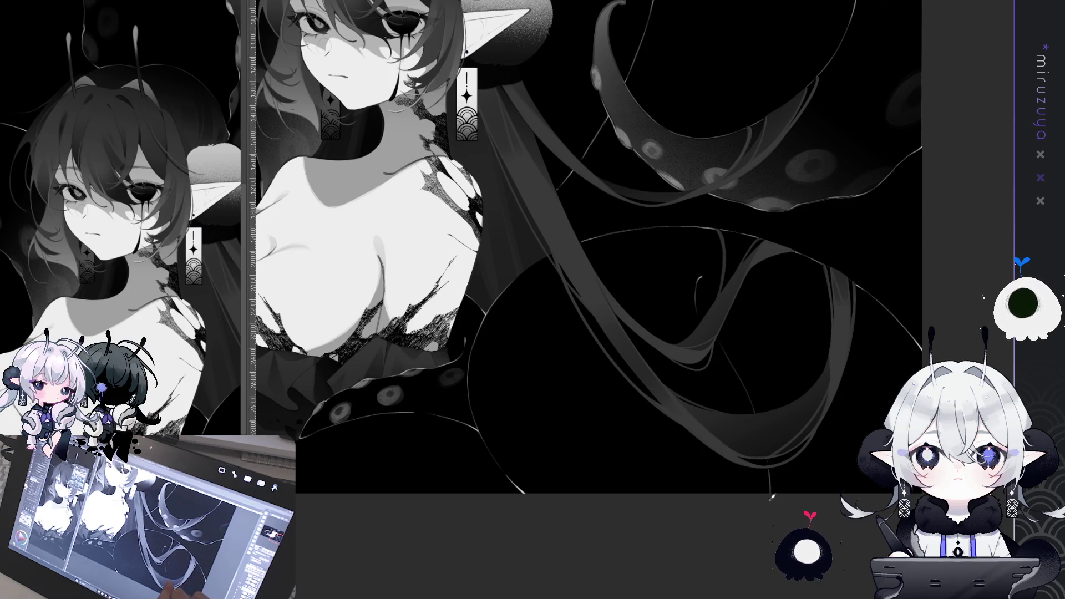
mouse_move(706, 507)
left_mouse_down()
mouse_move(682, 439)
mouse_move(823, 467)
left_mouse_up()
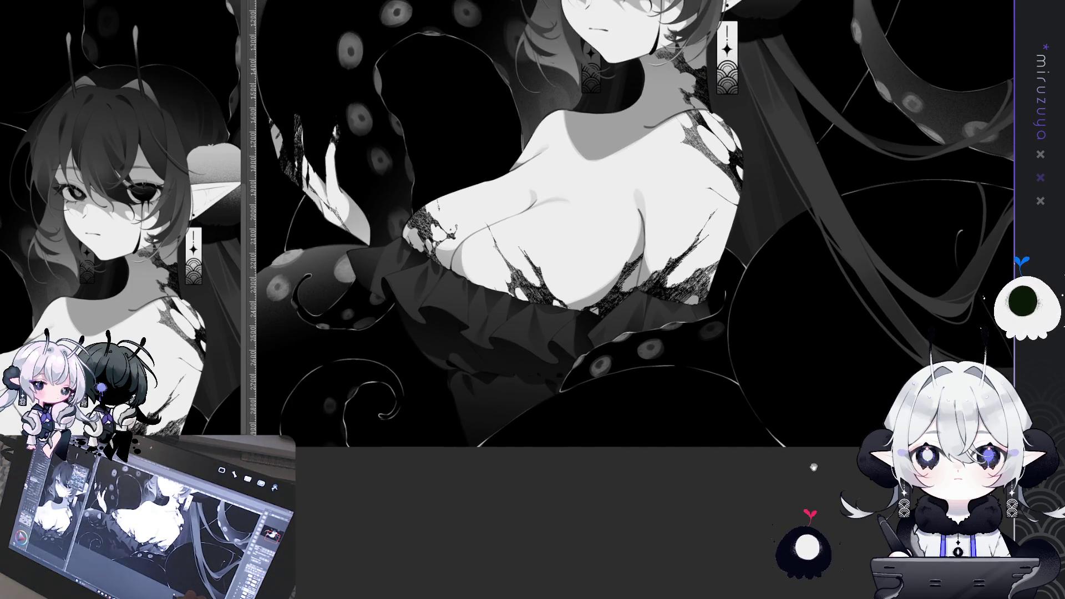
Stroke four thin light vertical strand lines down the tentacle left of the elf's face
left_click_drag(683, 485, 735, 511)
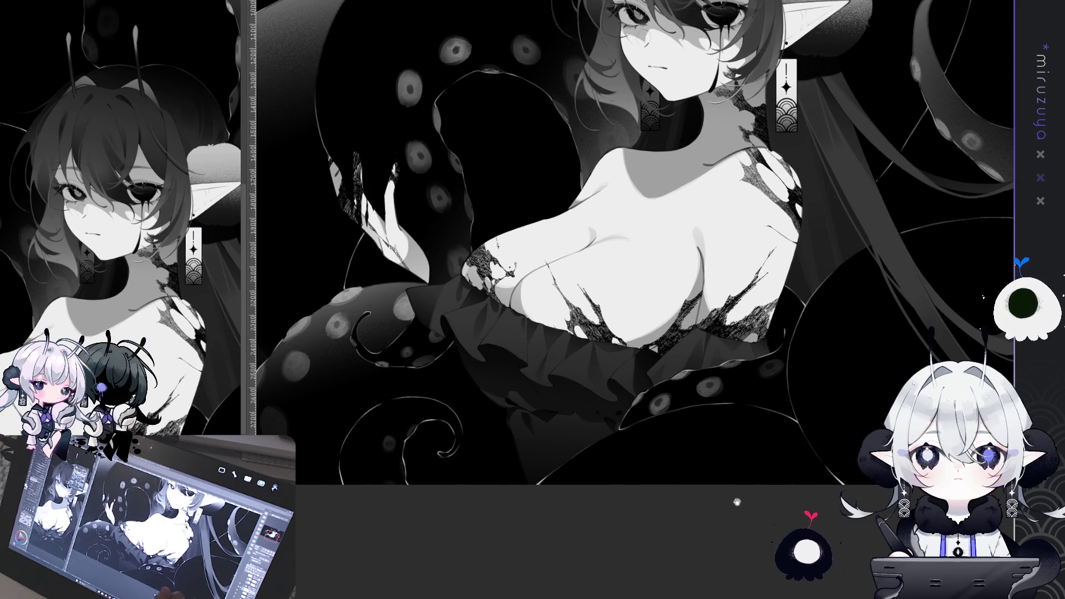
left_click_drag(737, 502, 712, 580)
left_click_drag(632, 300, 662, 358)
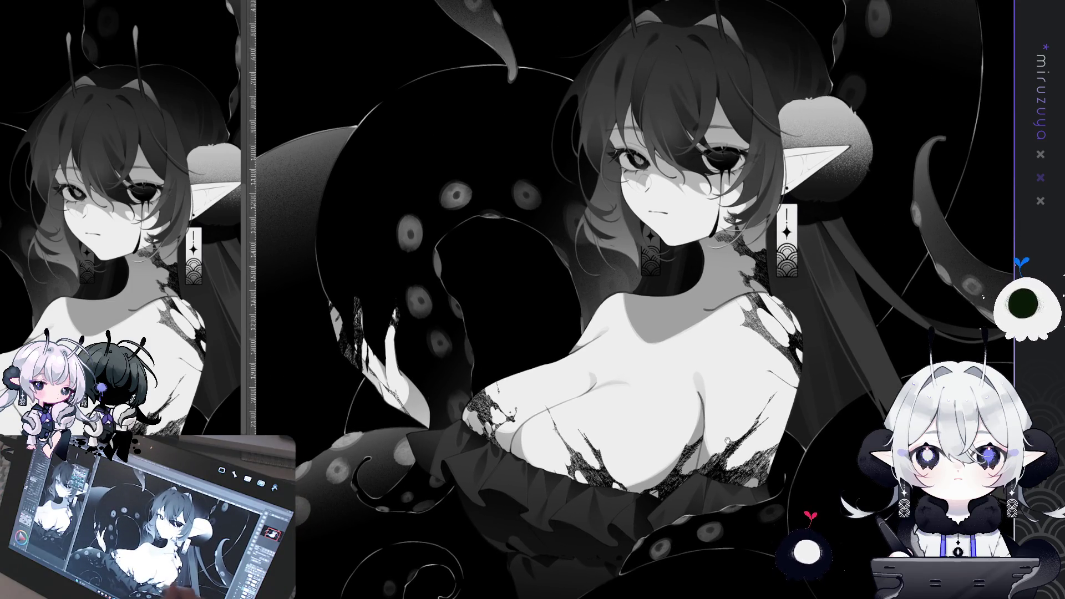
left_click_drag(727, 440, 763, 489)
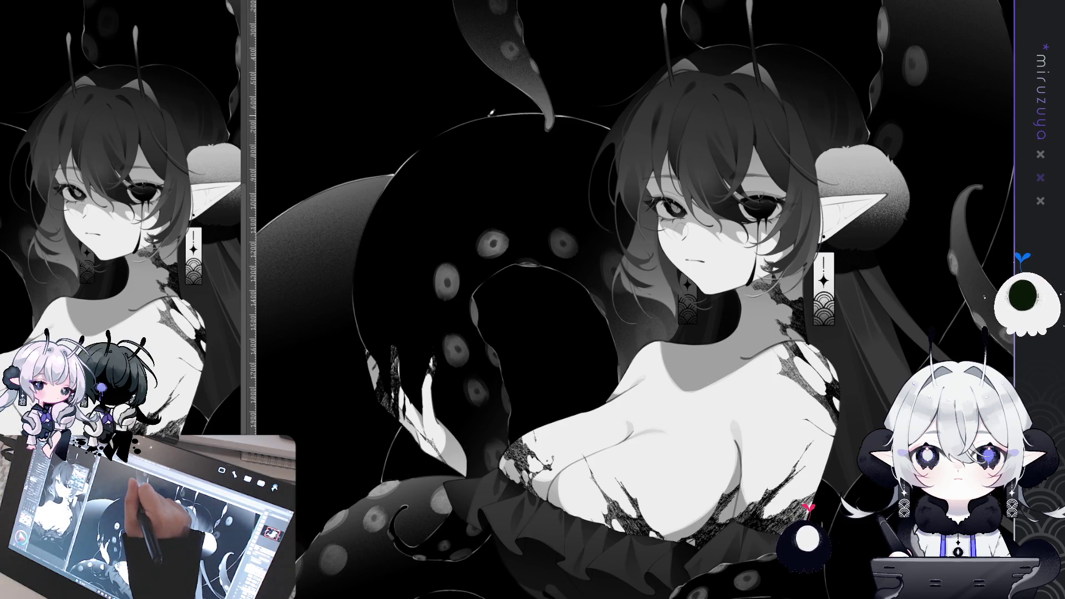
mouse_move(490, 113)
left_mouse_down()
mouse_move(525, 232)
mouse_move(552, 416)
left_mouse_up()
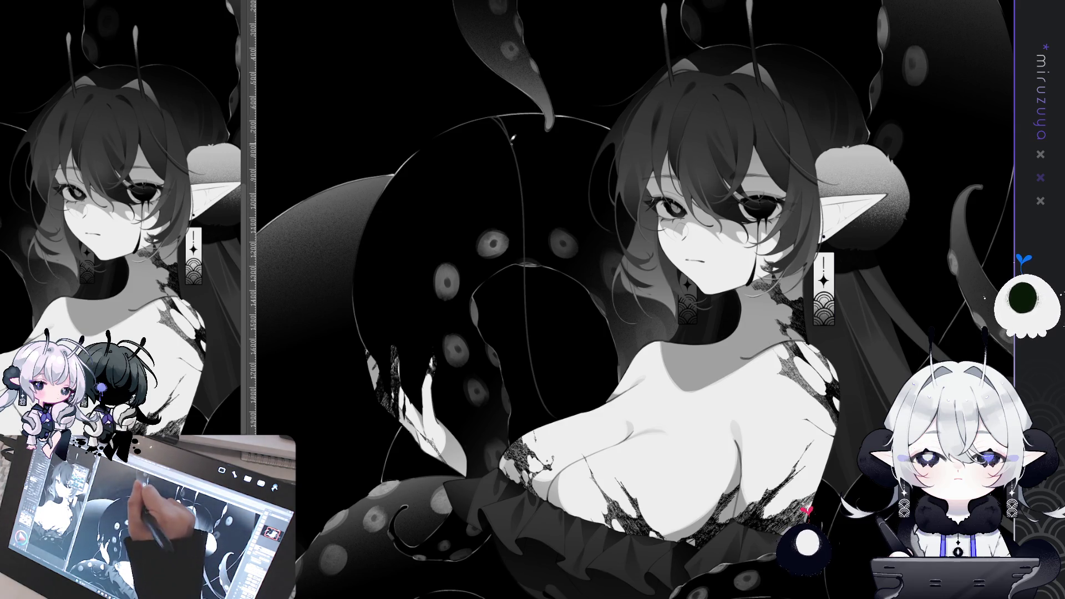
left_click_drag(524, 131, 525, 313)
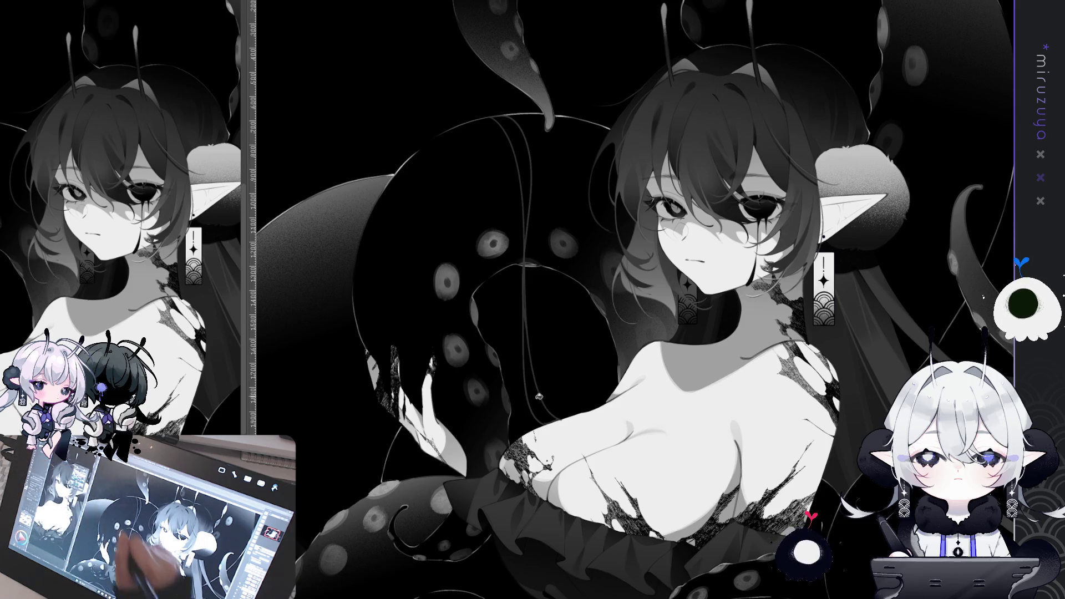
left_click_drag(524, 322, 549, 389)
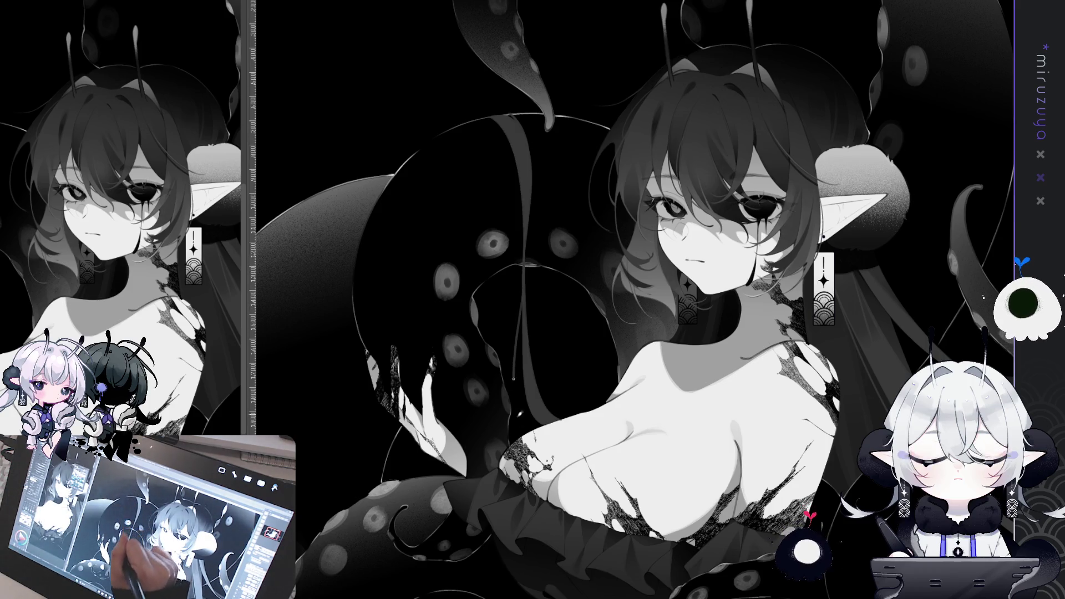
left_click_drag(524, 266, 517, 387)
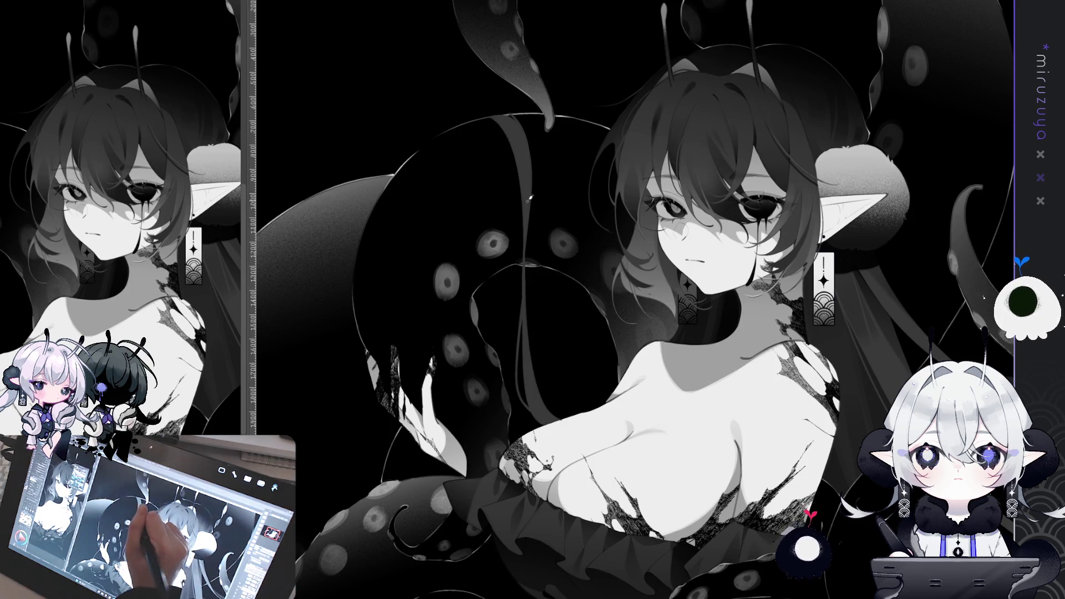
left_click_drag(526, 223, 581, 189)
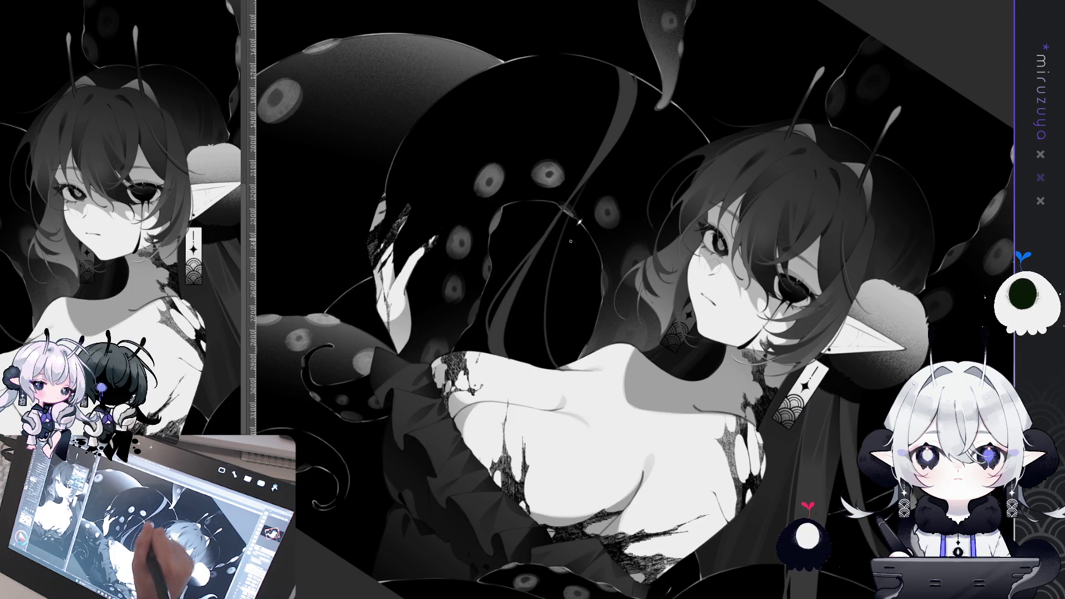
Draw one more thin light line down the tentacle beside the elf's face
left_click_drag(571, 213, 557, 347)
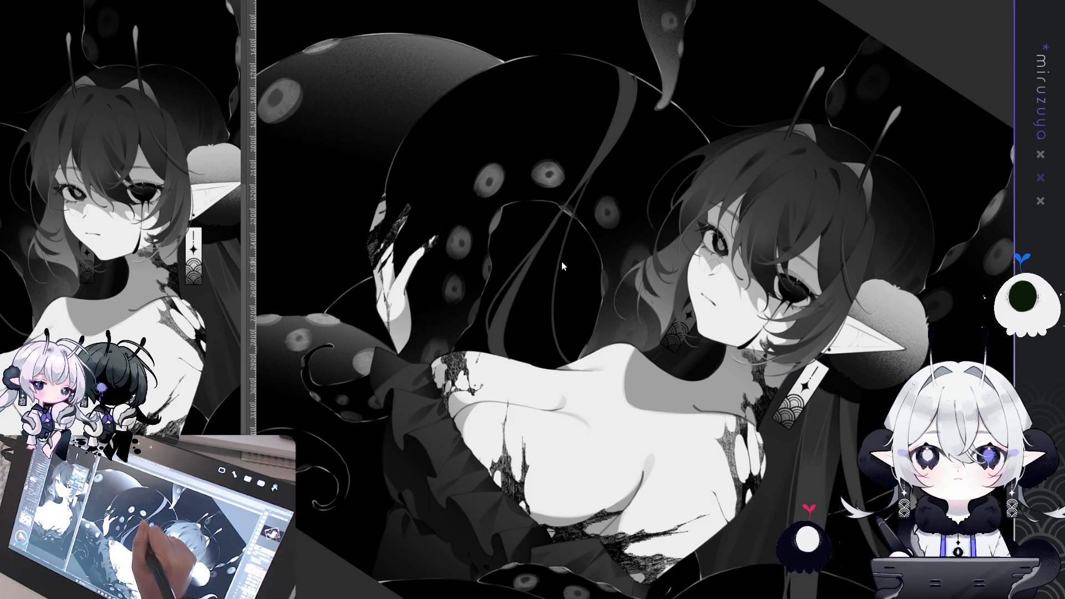
left_click_drag(556, 284, 708, 361)
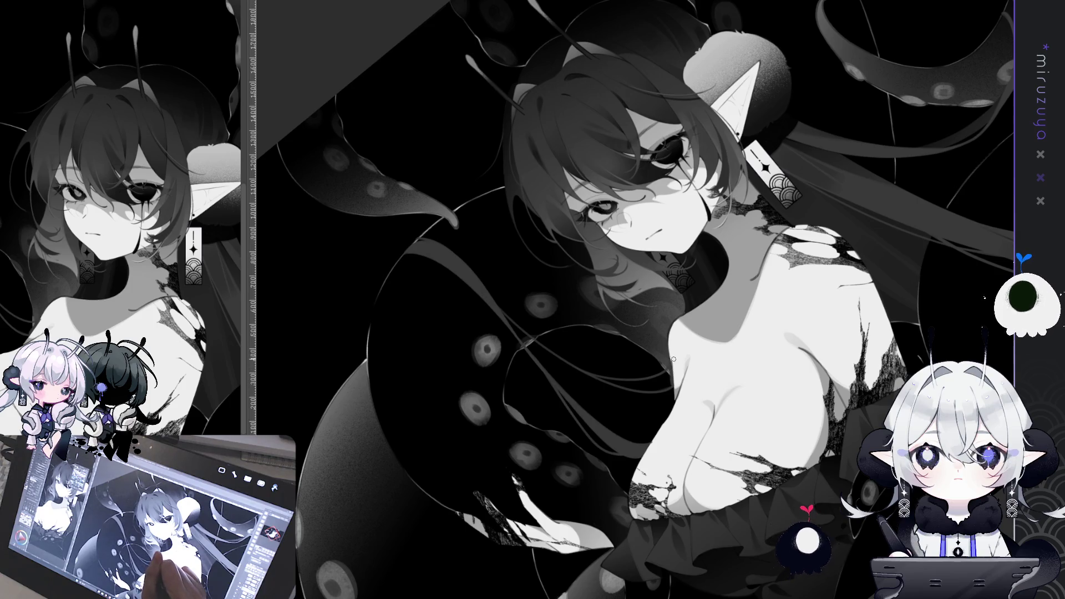
mouse_move(672, 361)
left_mouse_down()
mouse_move(610, 433)
mouse_move(505, 207)
left_mouse_up()
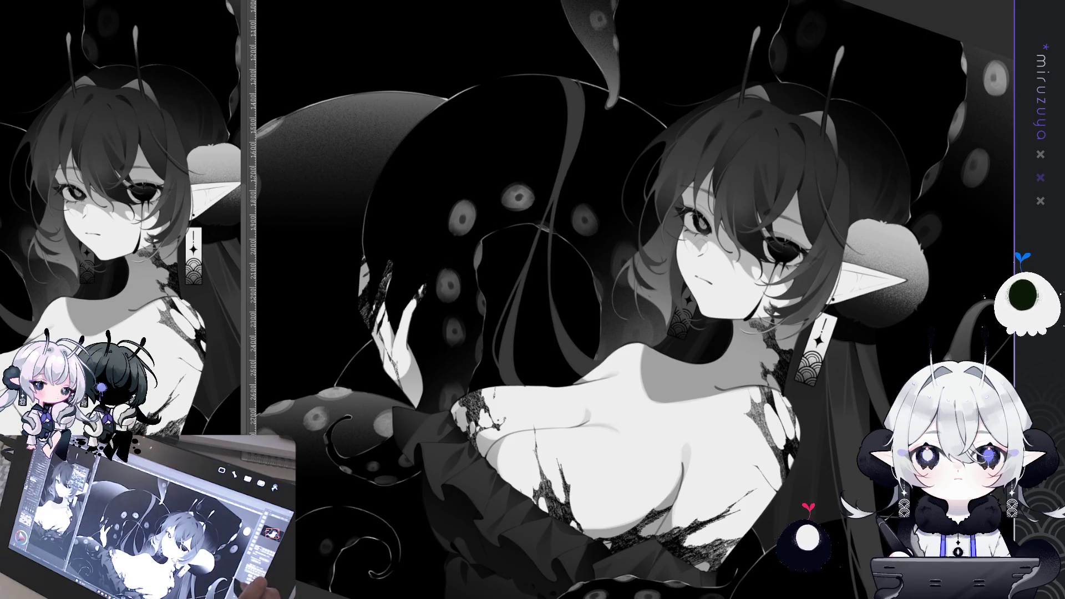
Pan and tilt the canvas across the upper tentacles, the girl and the left tentacles
scroll(632, 300, "up", 2)
scroll(632, 299, "down", 1)
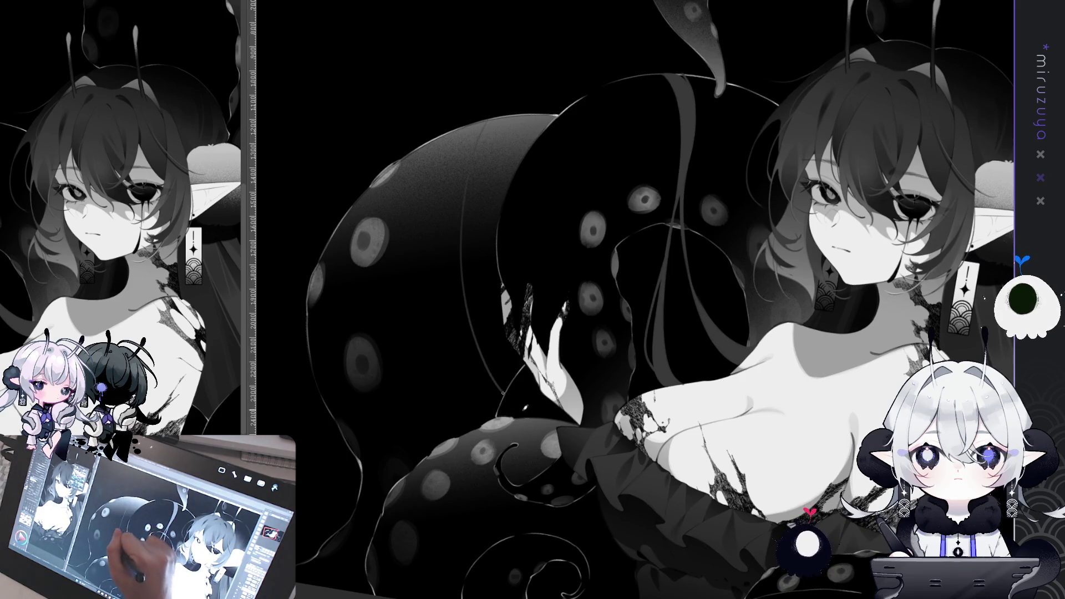
mouse_move(626, 230)
left_mouse_down()
mouse_move(657, 254)
mouse_move(635, 237)
mouse_move(396, 265)
left_mouse_up()
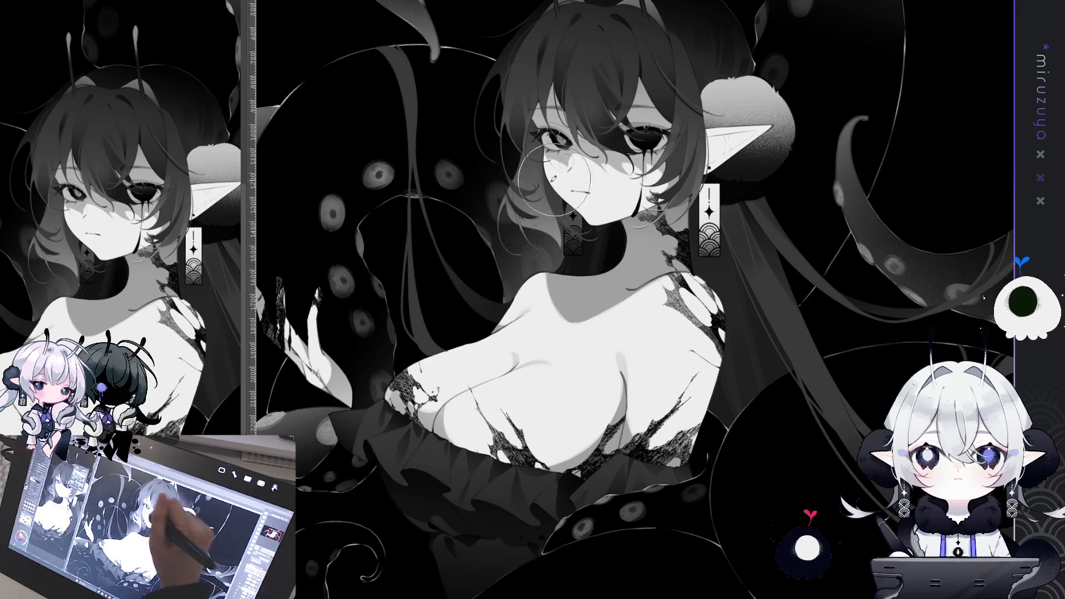
left_click_drag(282, 188, 360, 228)
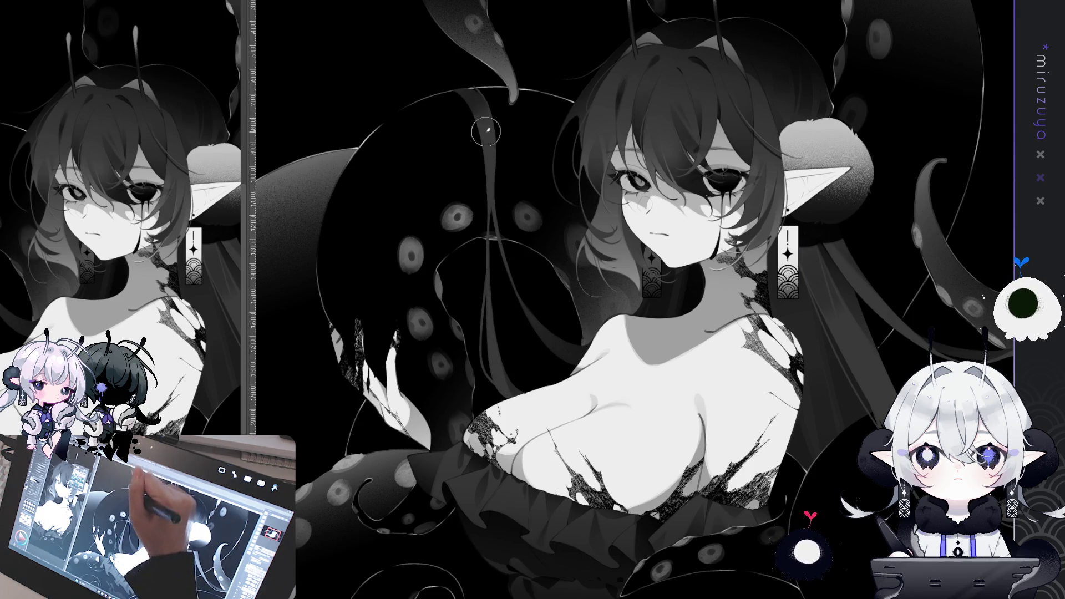
mouse_move(654, 128)
left_mouse_down()
mouse_move(674, 113)
mouse_move(527, 100)
left_mouse_up()
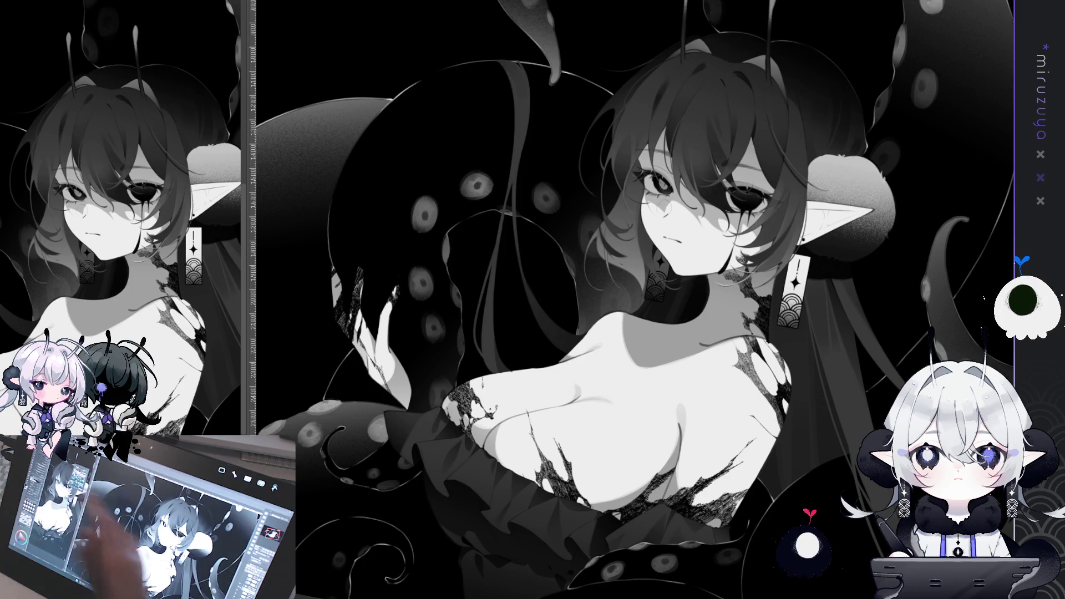
Fit the artwork to the window and zoom out to see the whole composition
scroll(632, 299, "down", 1)
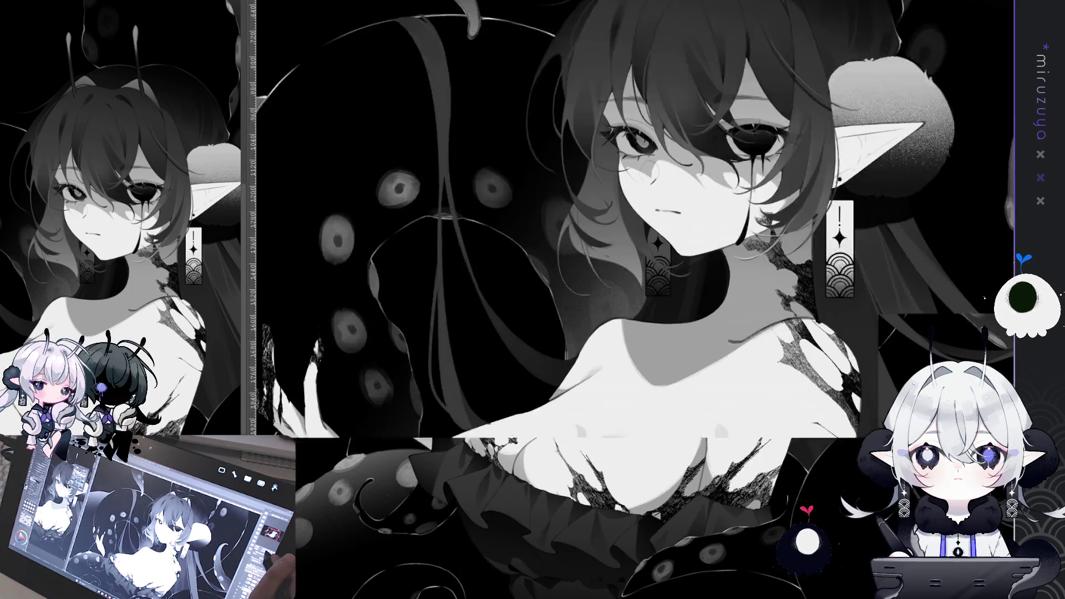
key("ctrl+0")
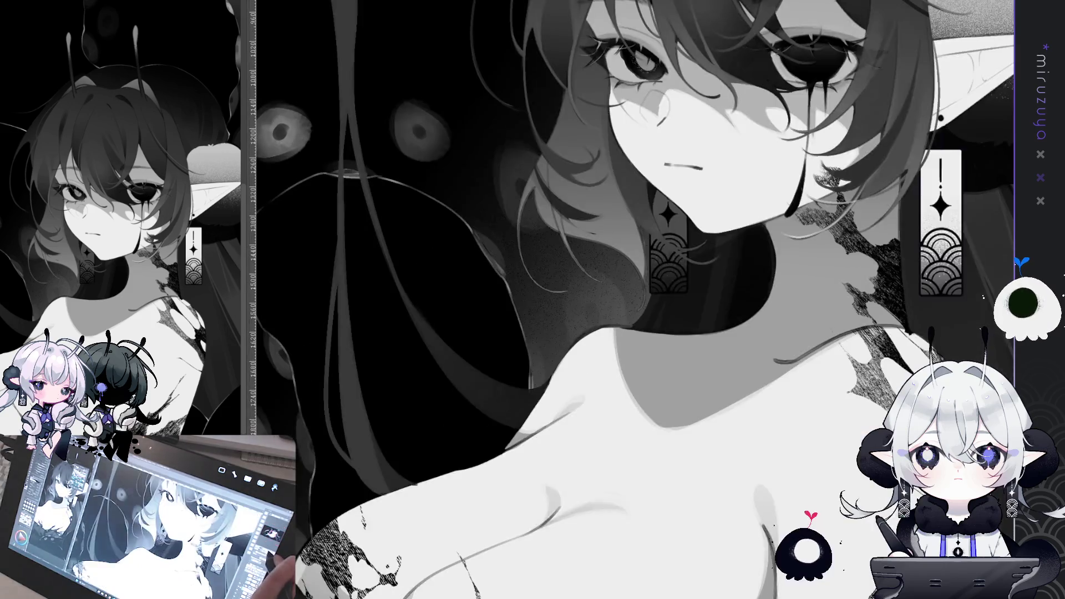
scroll(632, 299, "up", 3)
scroll(632, 300, "down", 1)
scroll(712, 155, "down", 3)
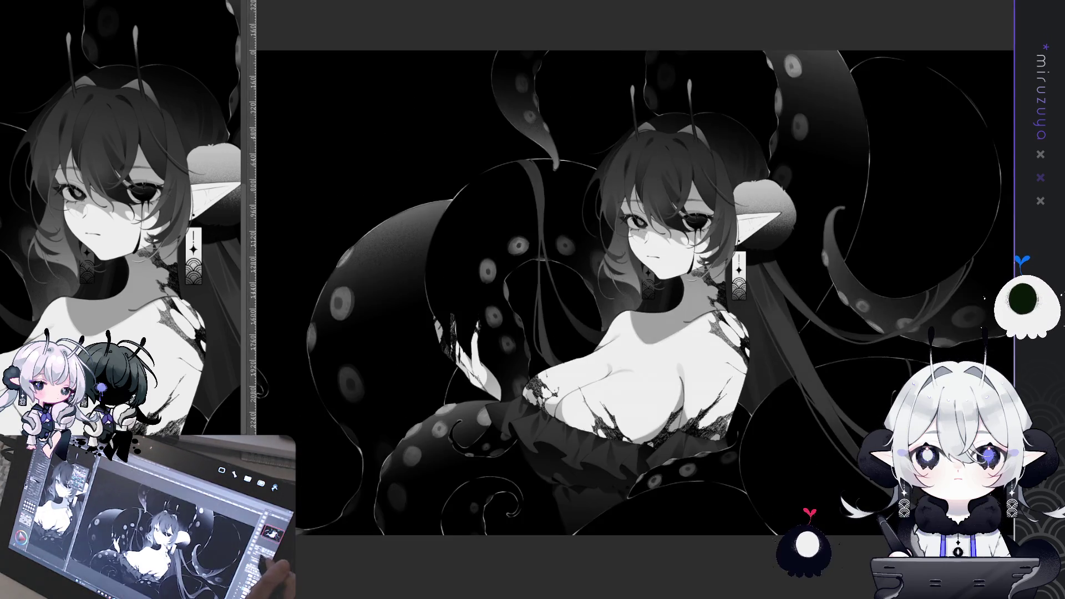
left_click_drag(743, 183, 712, 154)
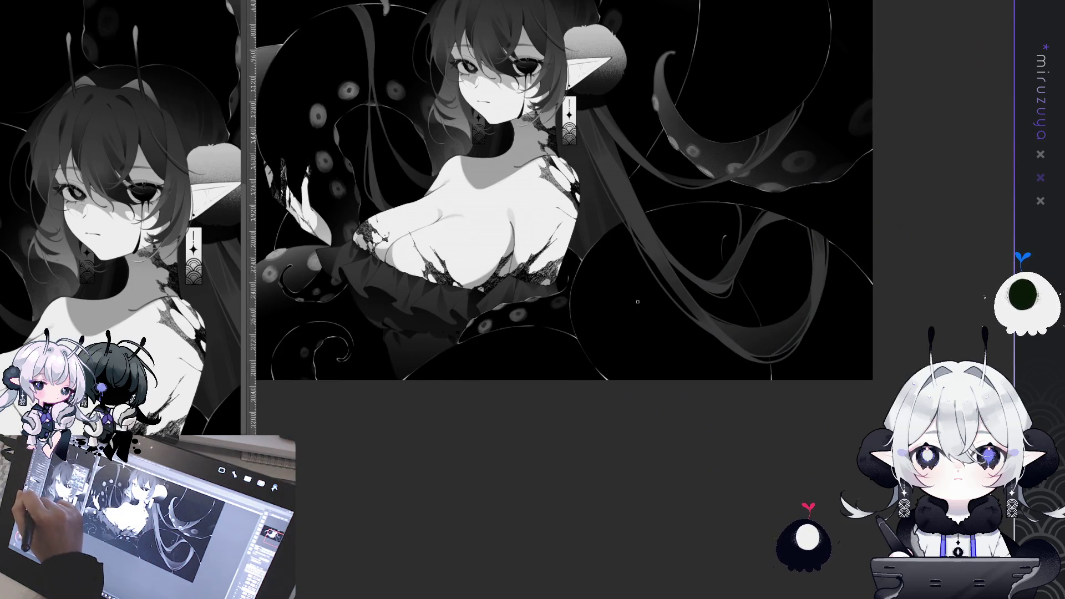
Zoom in on the chest and torn lace, rotating the canvas counterclockwise toward the face
left_click_drag(713, 336, 766, 316)
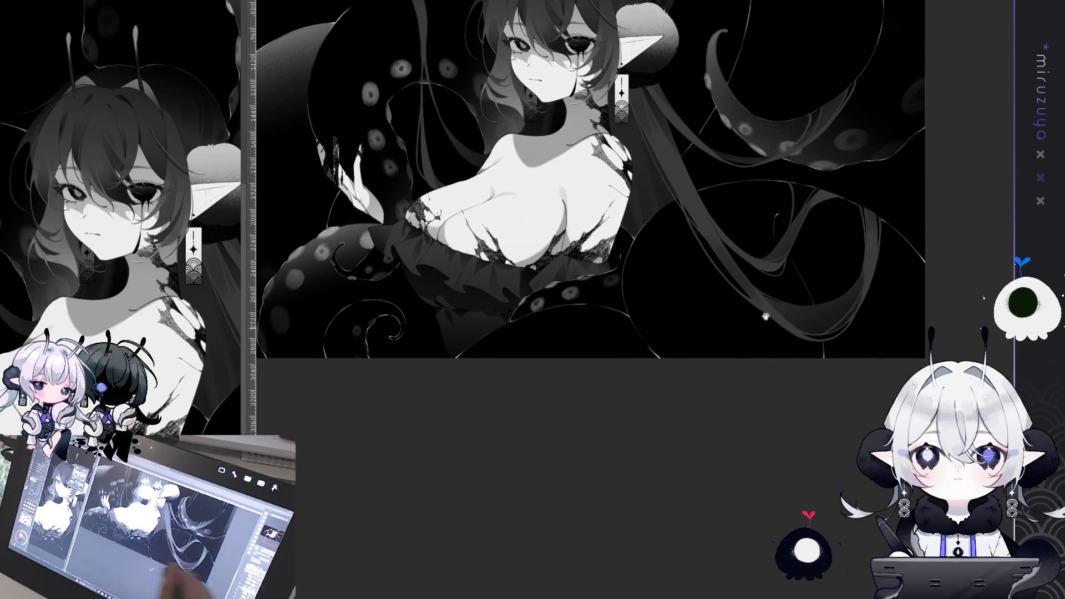
scroll(765, 316, "up", 2)
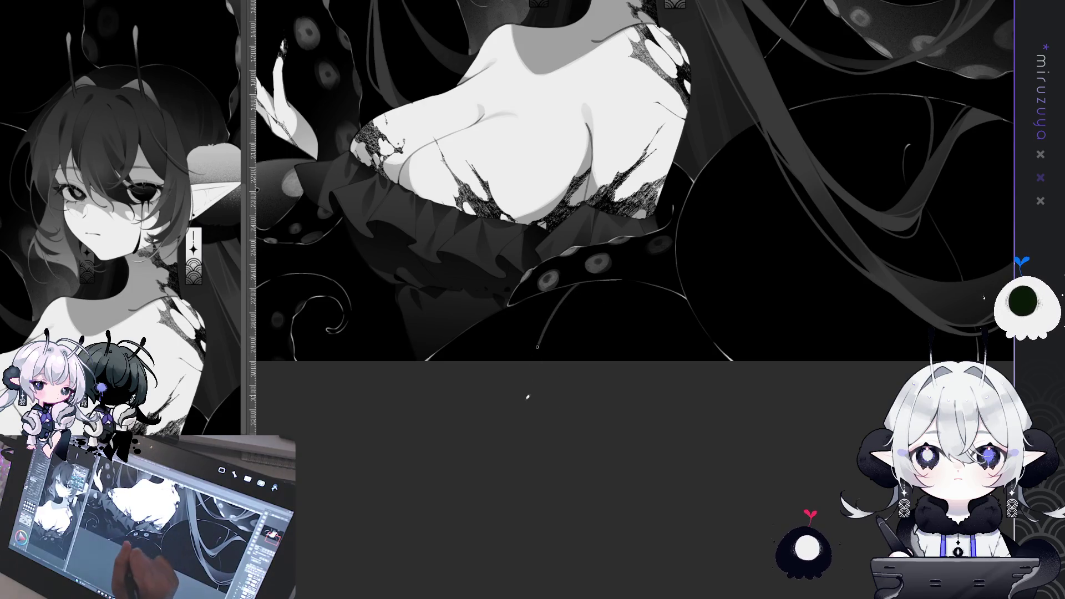
left_click_drag(552, 497, 614, 485)
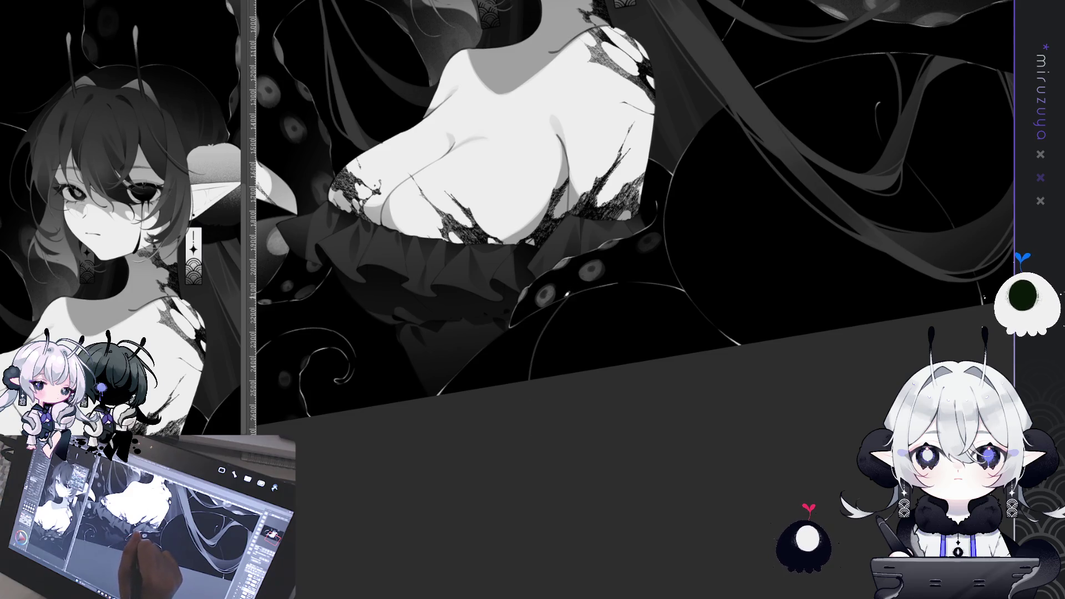
left_click_drag(566, 293, 561, 347)
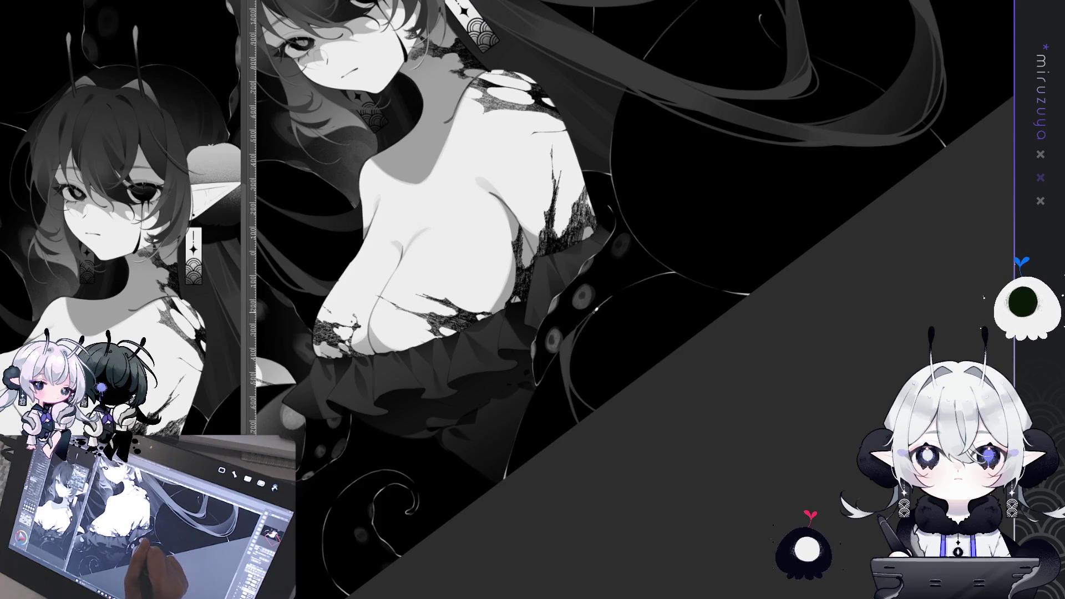
Rotate the canvas back to level and pan to show the full figure and tentacles
mouse_move(575, 383)
left_mouse_down()
mouse_move(810, 462)
mouse_move(522, 357)
left_mouse_up()
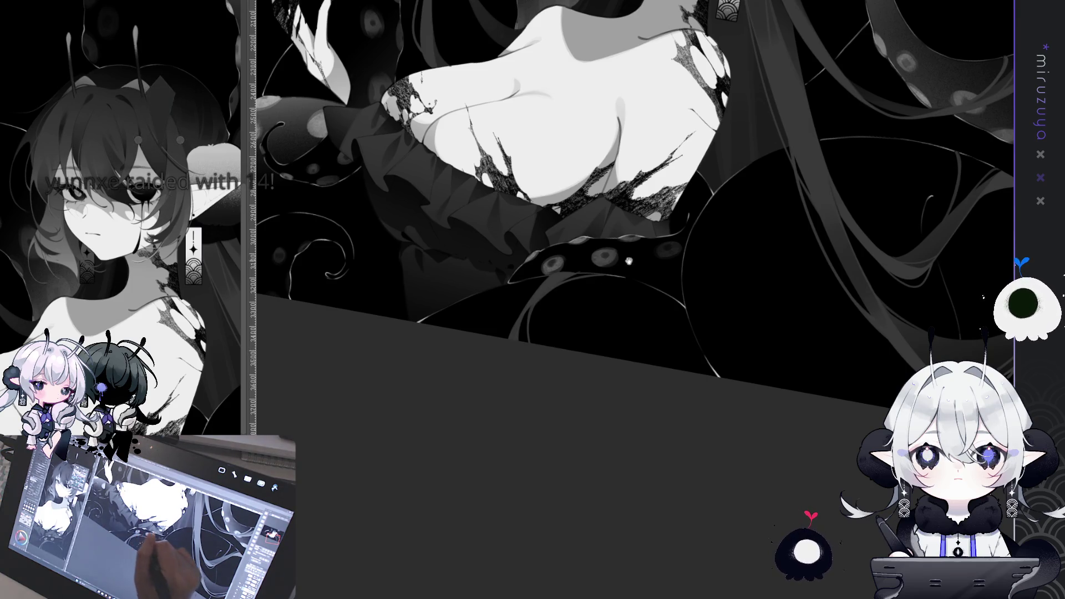
left_click_drag(628, 261, 701, 455)
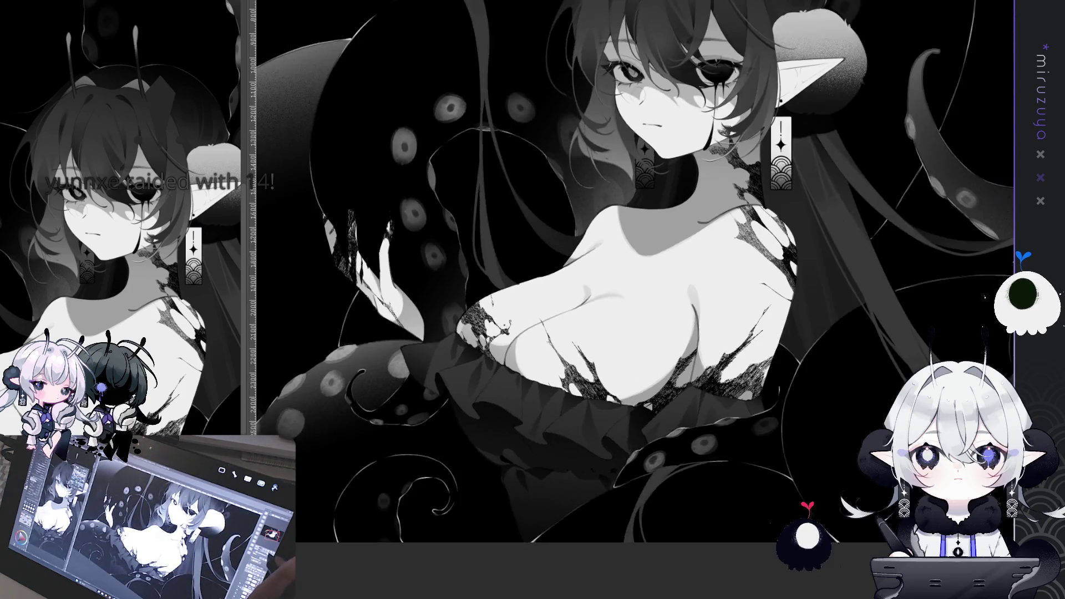
Zoom out, reframe the figure, and undo the last shading on the chest and face
key("ctrl+minus")
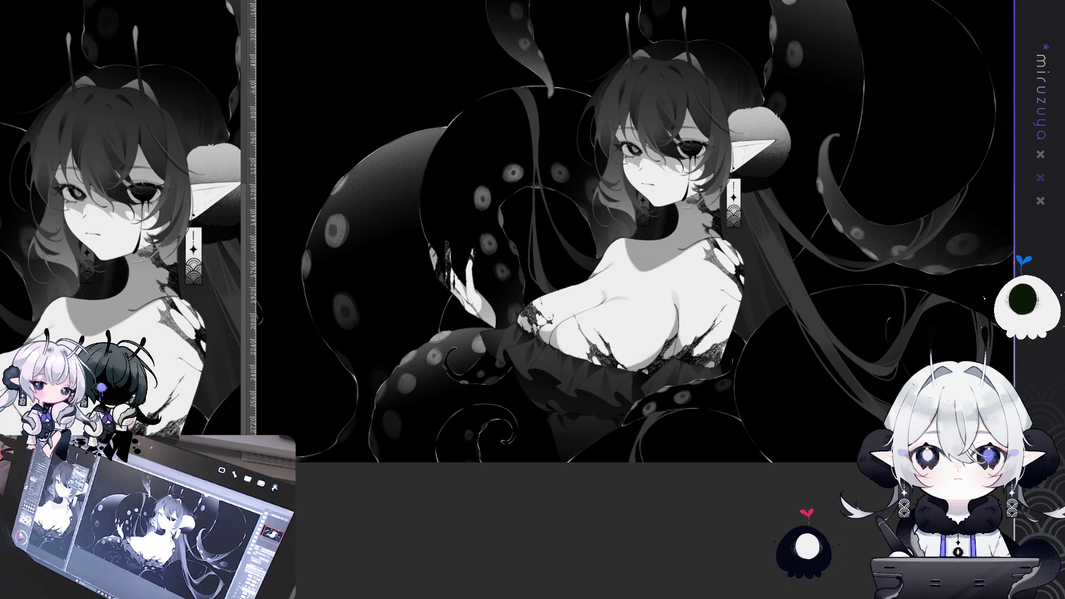
mouse_move(694, 509)
left_mouse_down()
mouse_move(793, 522)
mouse_move(767, 537)
left_mouse_up()
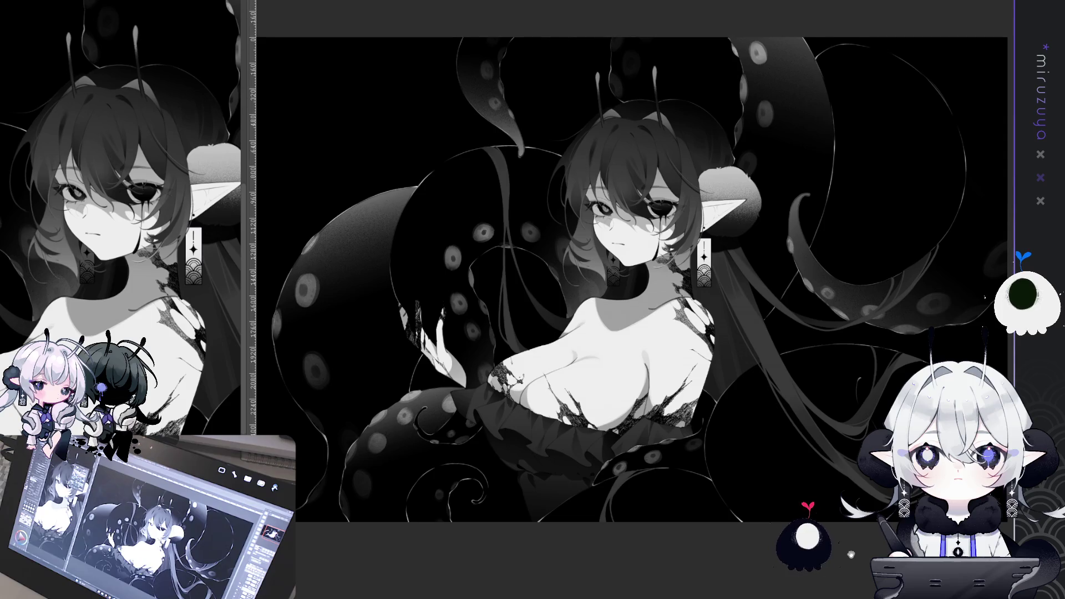
left_click_drag(734, 542, 796, 540)
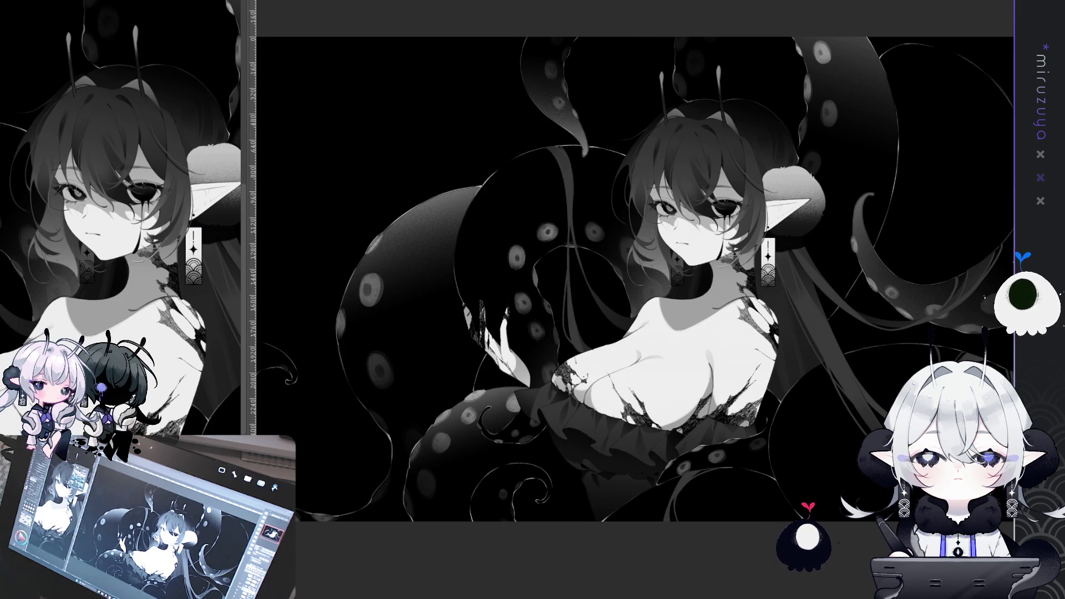
key("ctrl+z")
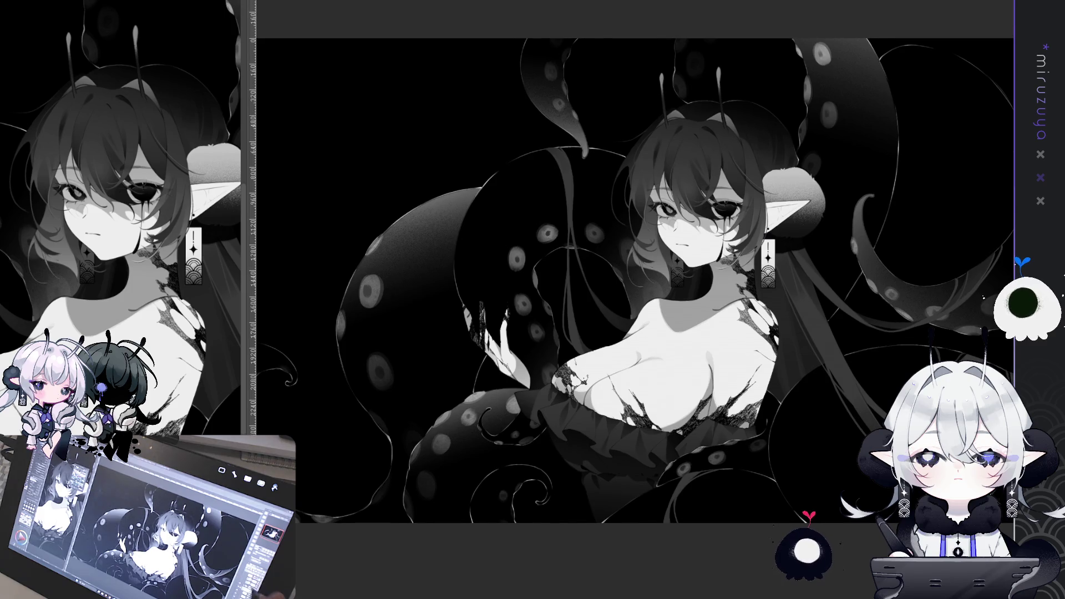
Rotate and zoom the view onto the spotted lower tentacles and eye spots
mouse_move(610, 277)
left_mouse_down()
mouse_move(658, 259)
mouse_move(615, 271)
left_mouse_up()
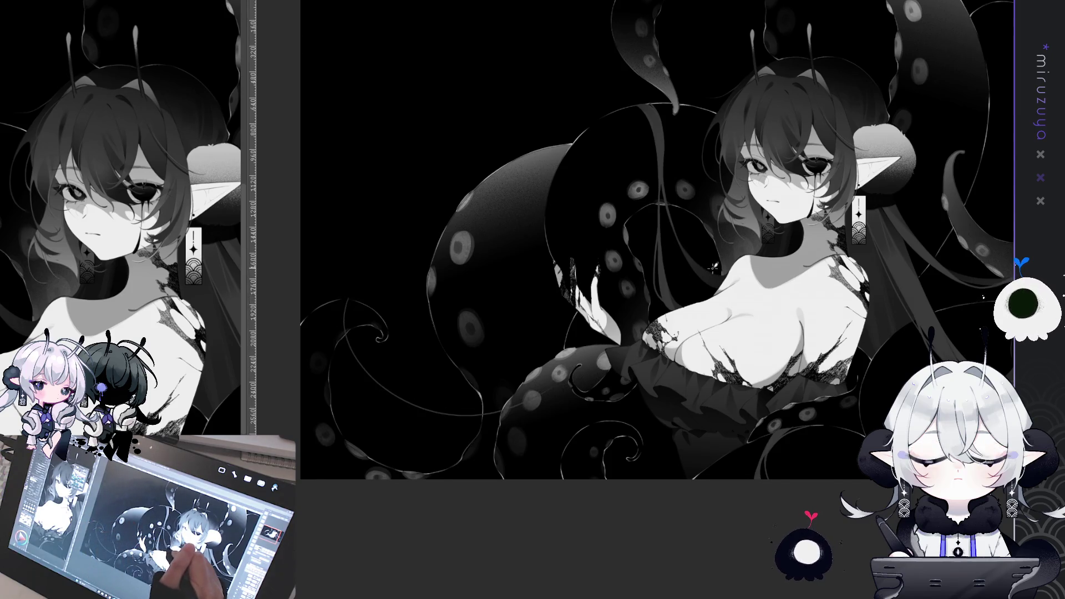
mouse_move(348, 327)
left_mouse_down()
mouse_move(303, 349)
mouse_move(359, 258)
left_mouse_up()
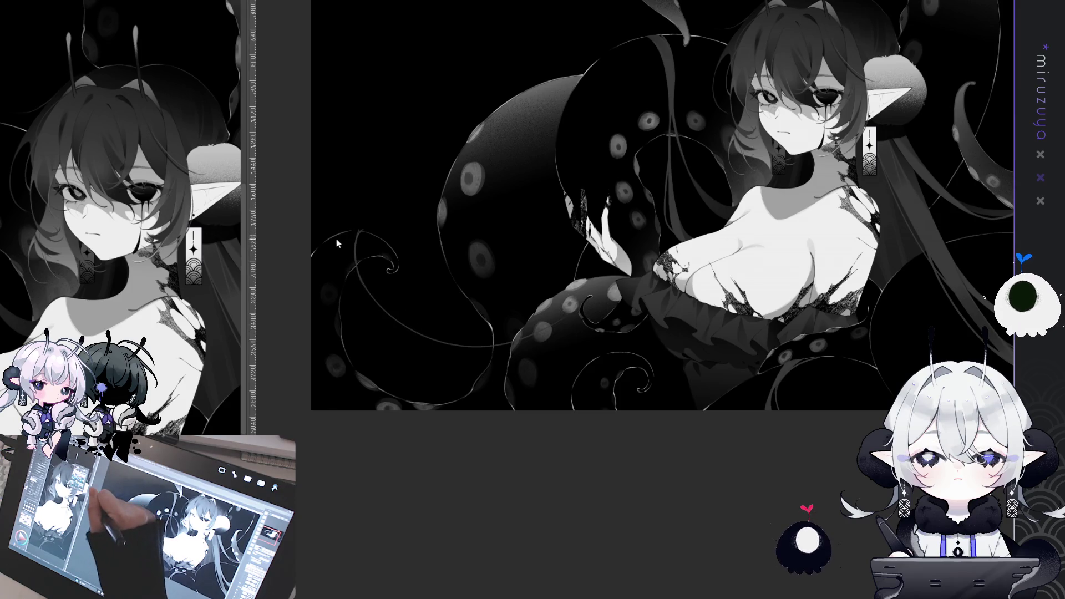
scroll(403, 327, "up", 3)
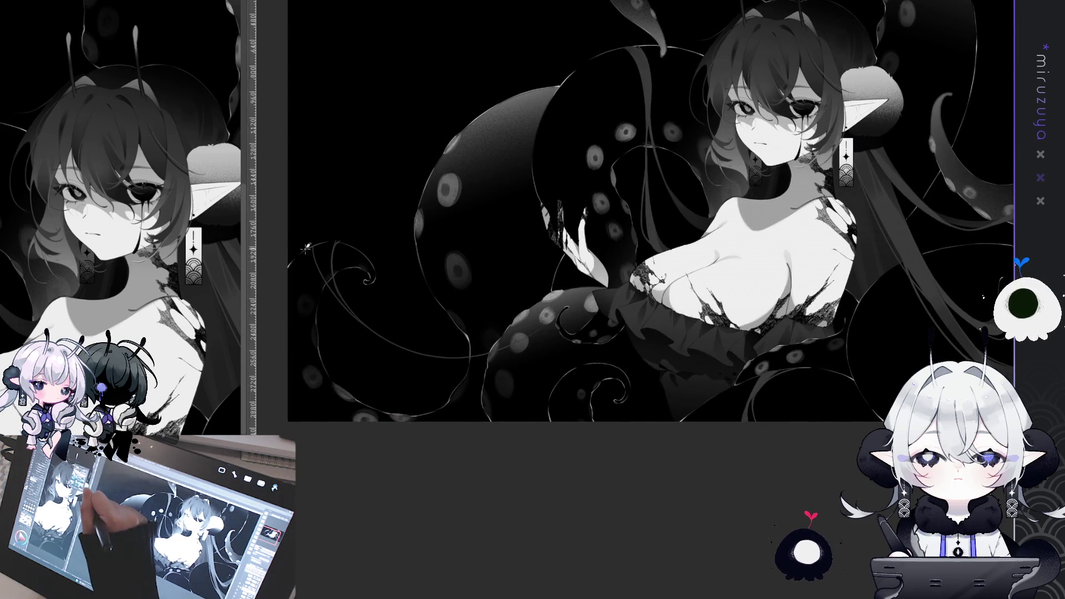
mouse_move(314, 258)
left_mouse_down()
mouse_move(499, 300)
mouse_move(826, 333)
mouse_move(721, 278)
left_mouse_up()
key("ctrl+plus")
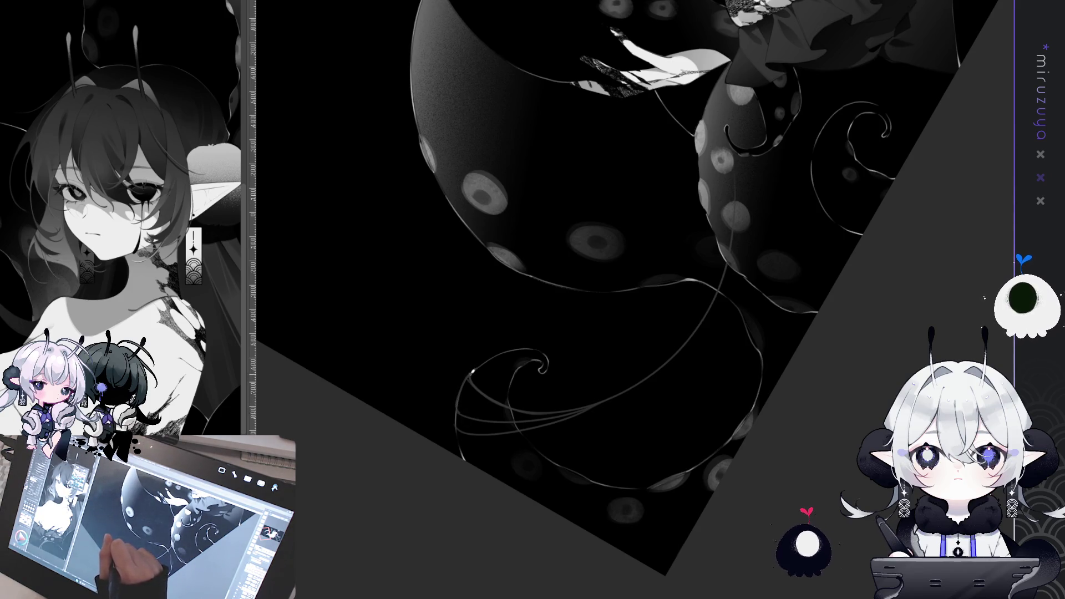
Rotate and pan the view to inspect the spotted tentacles from several tilts
left_click_drag(480, 396, 493, 233)
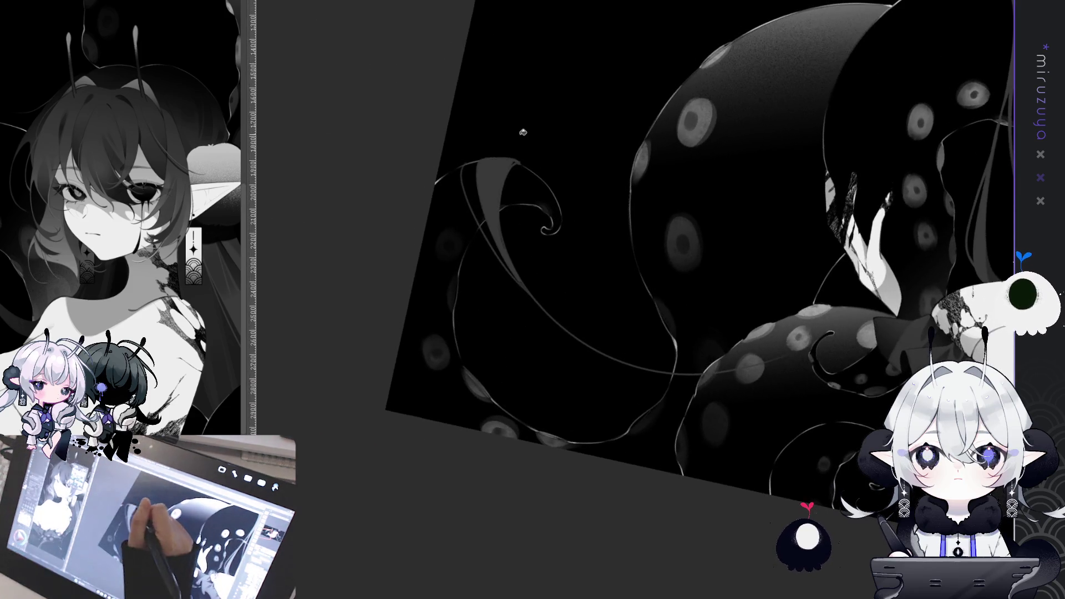
left_click_drag(574, 177, 577, 139)
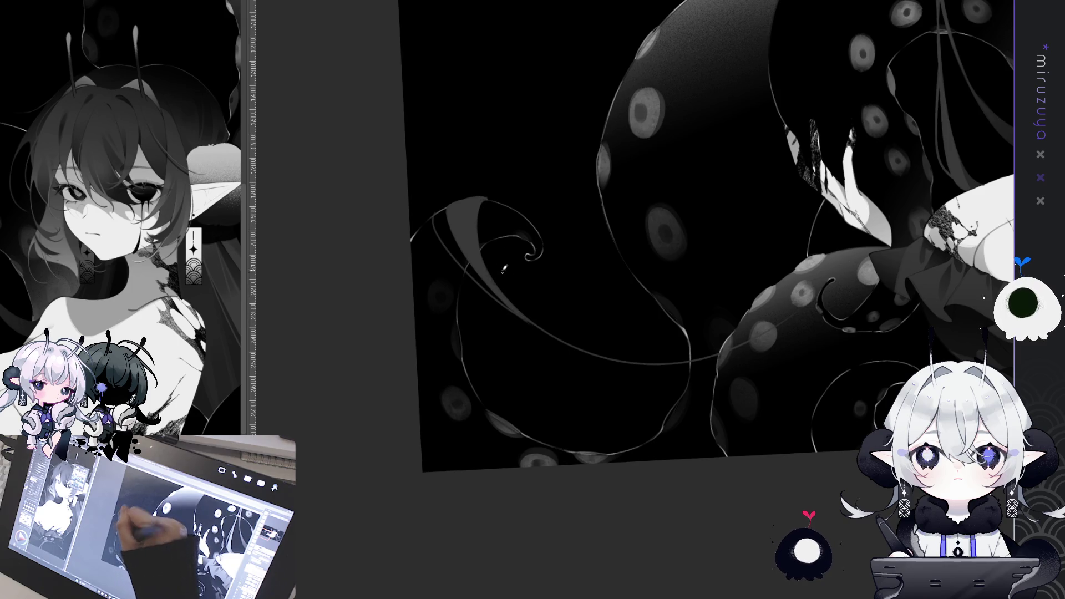
left_click_drag(602, 95, 515, 181)
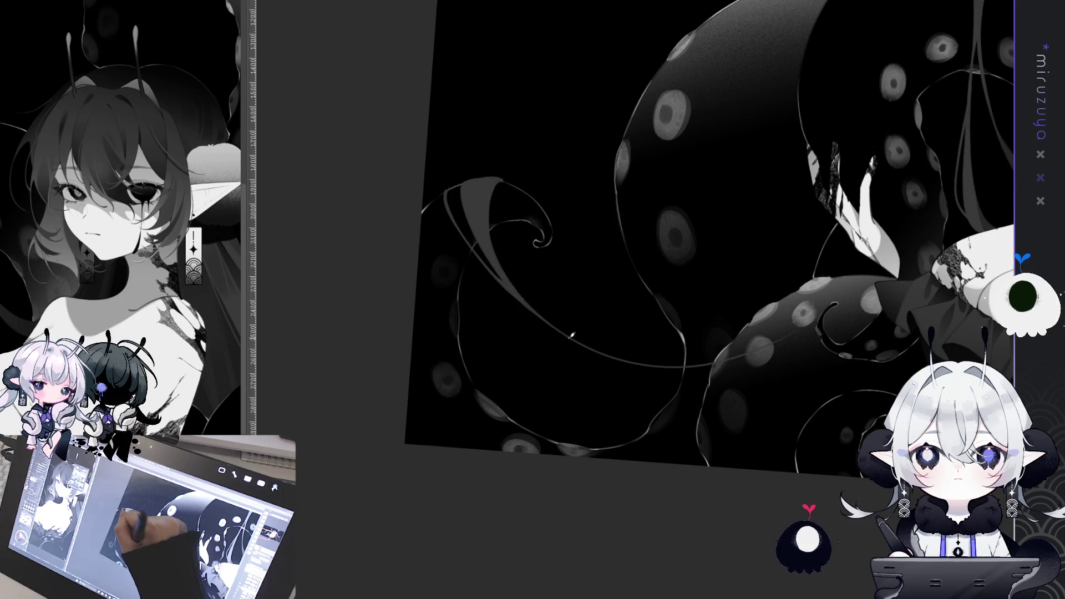
mouse_move(544, 315)
left_mouse_down()
mouse_move(610, 277)
mouse_move(637, 288)
left_mouse_up()
left_click_drag(854, 499, 767, 379)
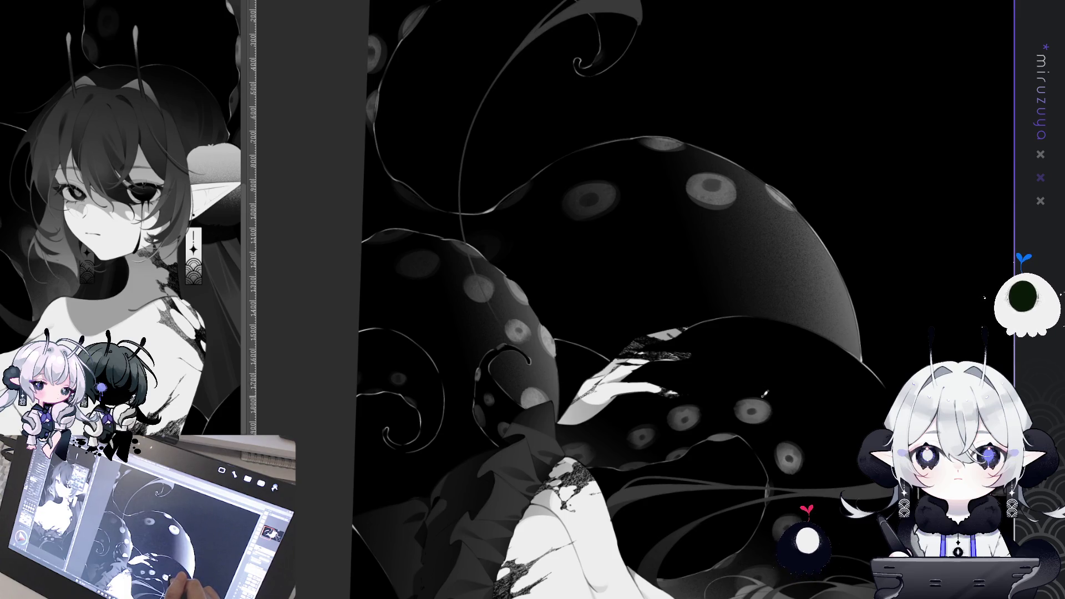
mouse_move(774, 387)
left_mouse_down()
mouse_move(599, 222)
mouse_move(464, 115)
mouse_move(460, 239)
left_mouse_up()
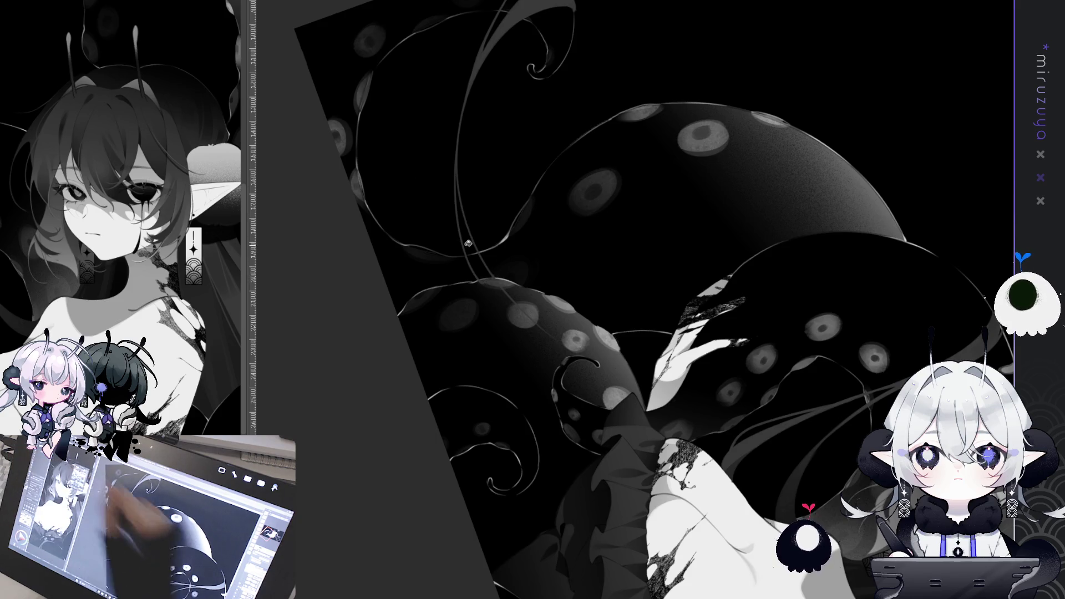
Reset the rotation, then swing the view around the lower tentacles to near upright
key("ctrl+@")
left_click_drag(720, 461, 478, 372)
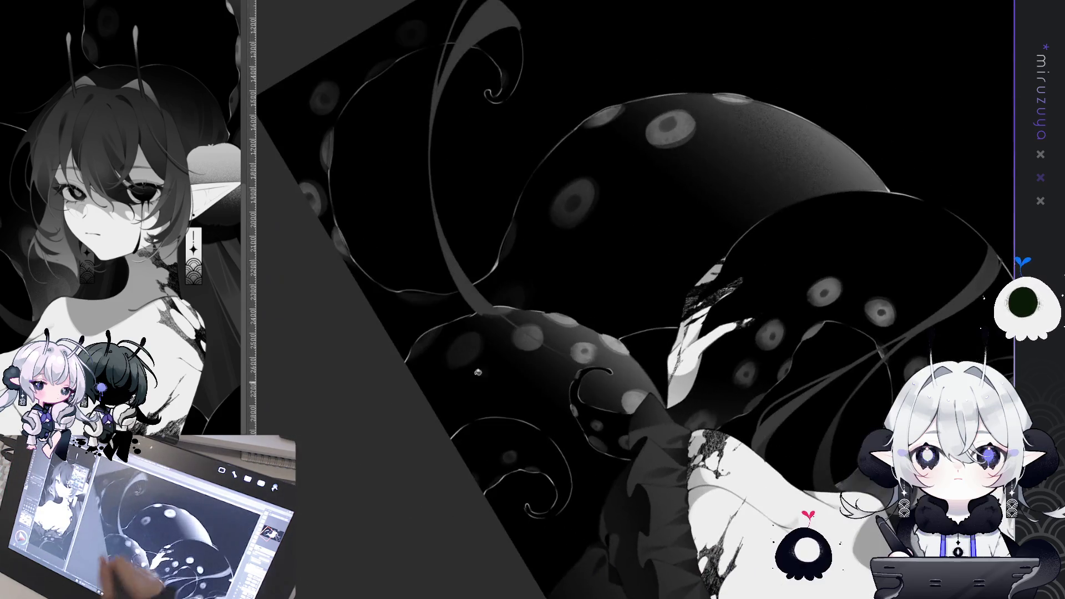
left_click_drag(488, 303, 593, 446)
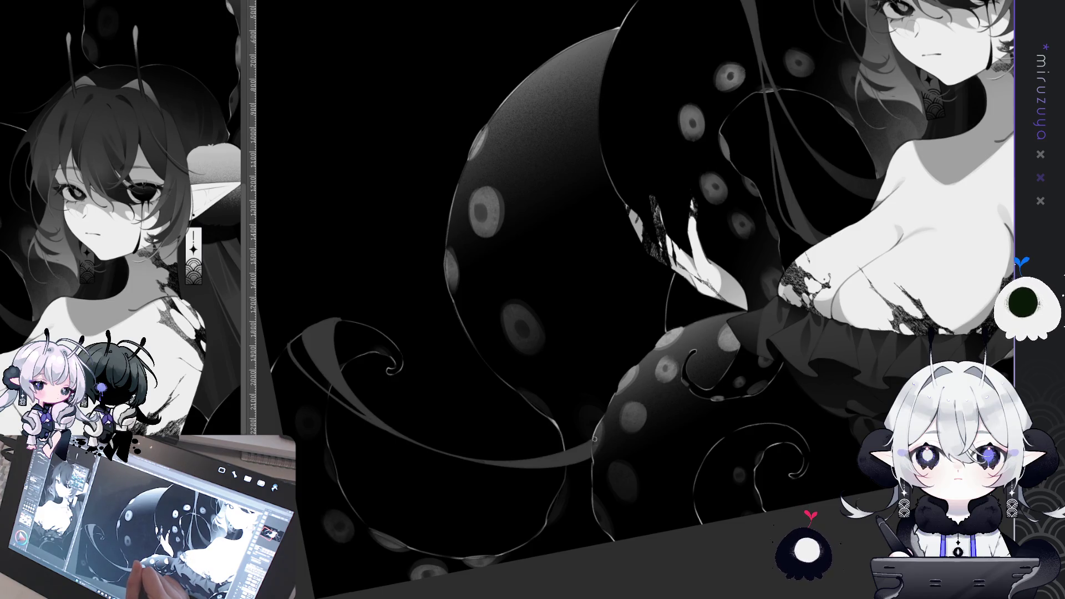
left_click_drag(635, 404, 693, 490)
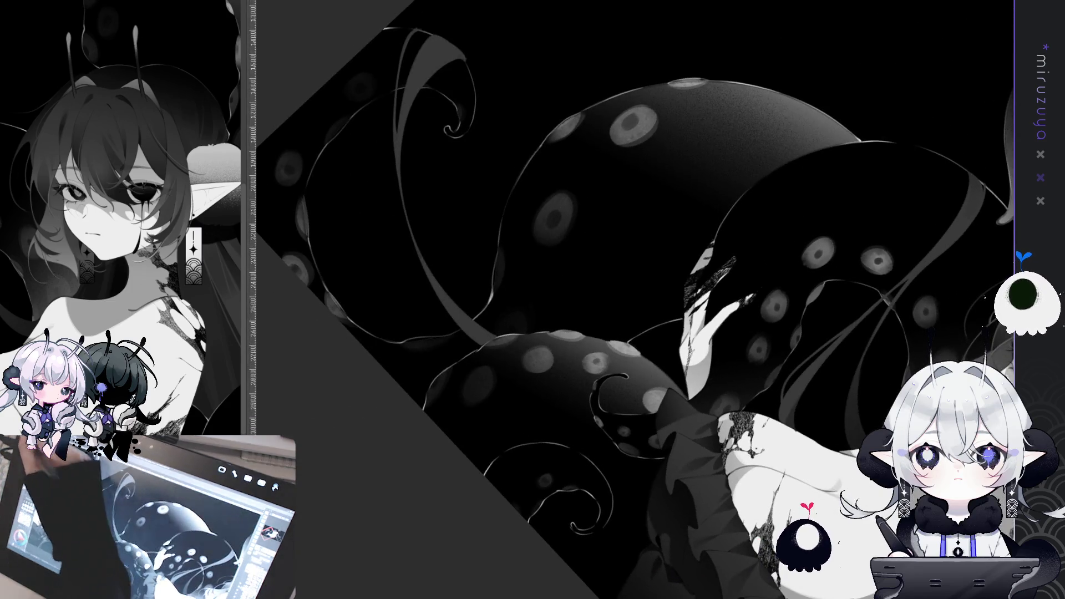
left_click_drag(489, 192, 530, 176)
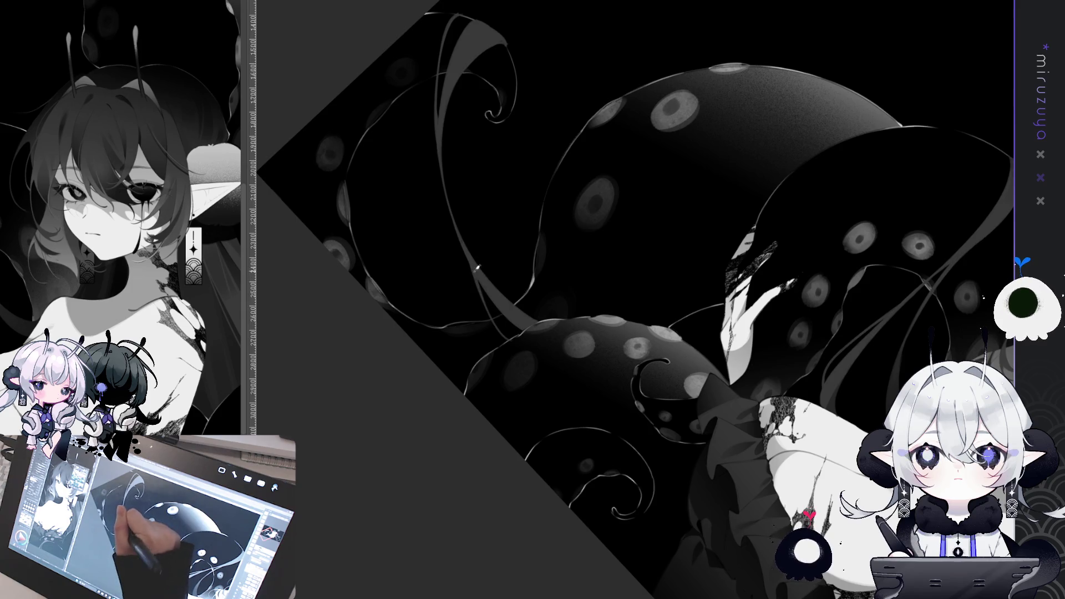
mouse_move(495, 315)
left_mouse_down()
mouse_move(554, 355)
mouse_move(458, 151)
left_mouse_up()
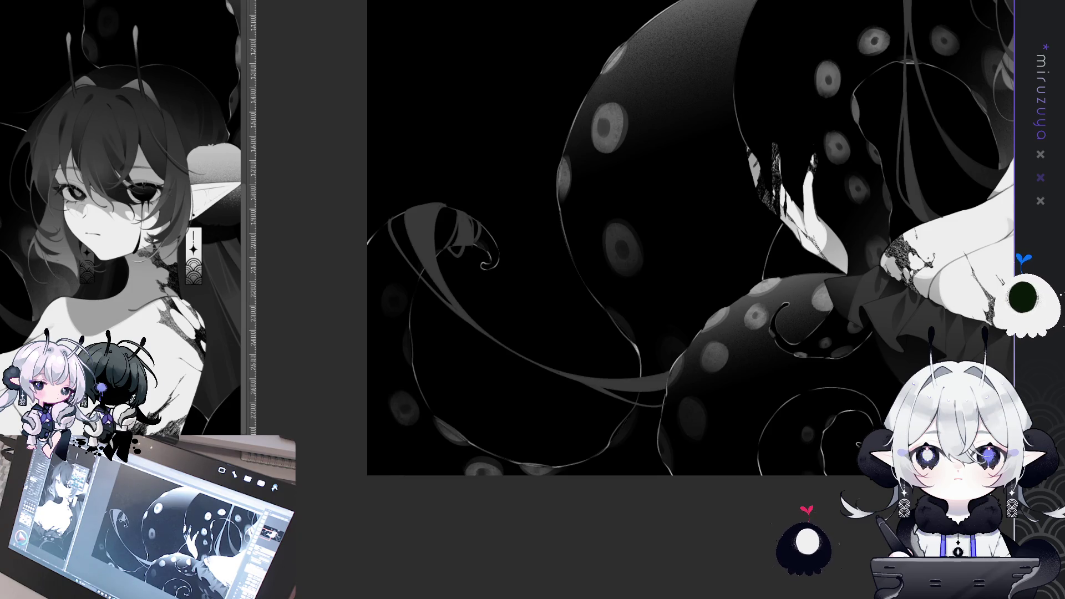
Pan across the girl's face and tentacles, then zoom out to show the whole piece
left_click_drag(877, 396, 737, 480)
scroll(738, 480, "up", 2)
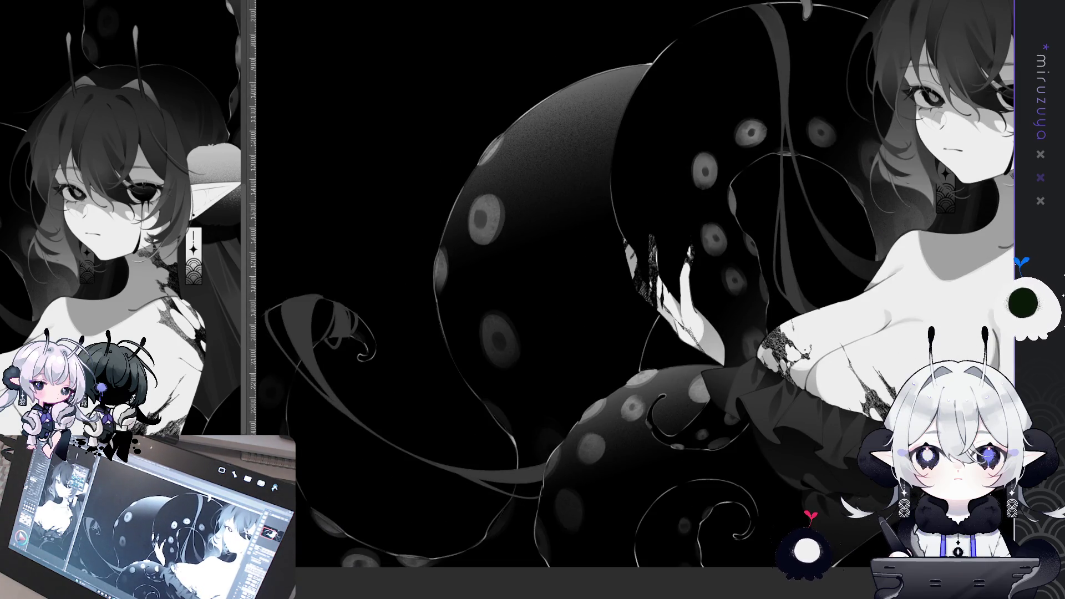
mouse_move(738, 479)
left_mouse_down()
mouse_move(736, 495)
mouse_move(902, 384)
left_mouse_up()
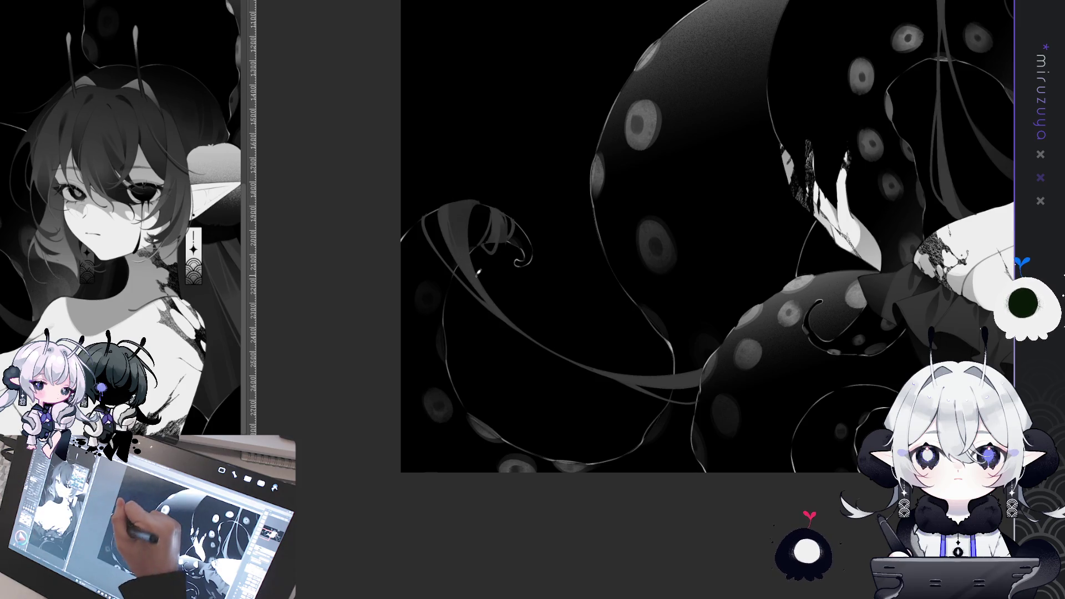
key("ctrl+minus")
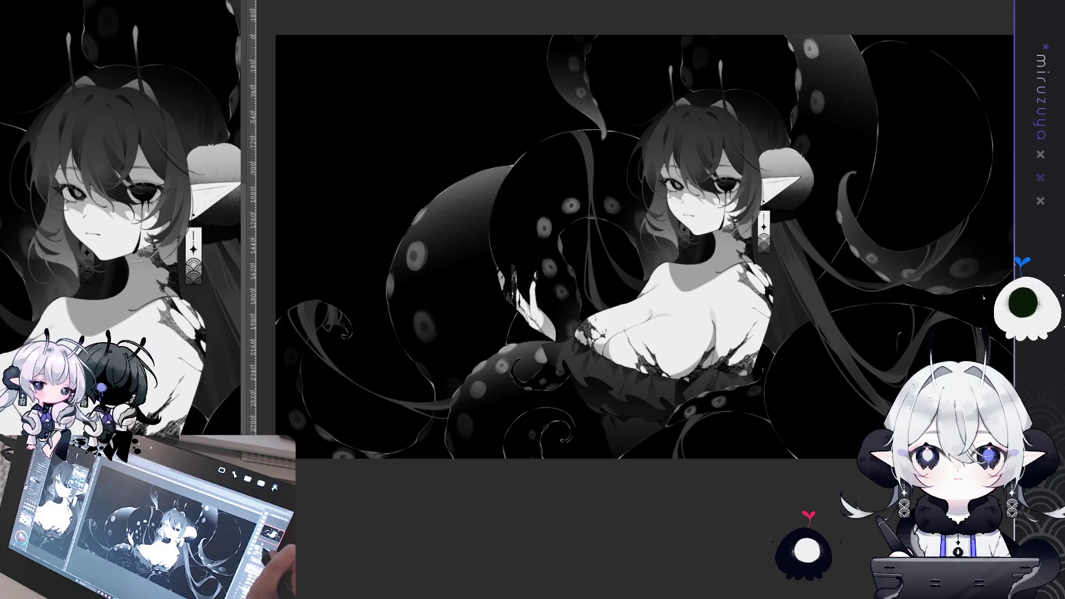
Pan across the right half and zoom in on the lower tentacle beside the hair
left_click_drag(942, 555, 646, 538)
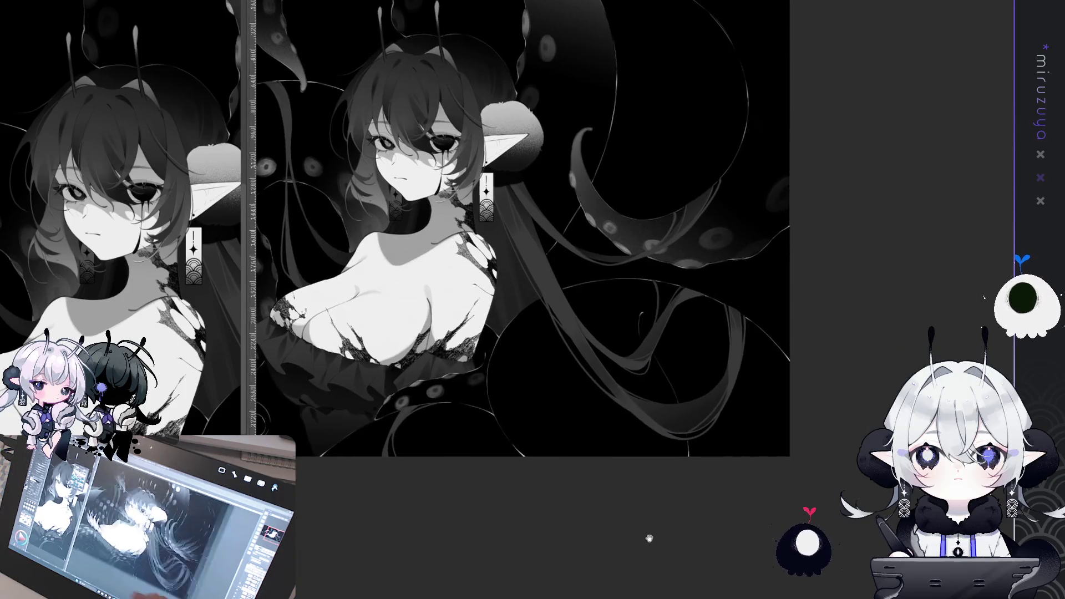
left_click_drag(751, 554, 744, 529)
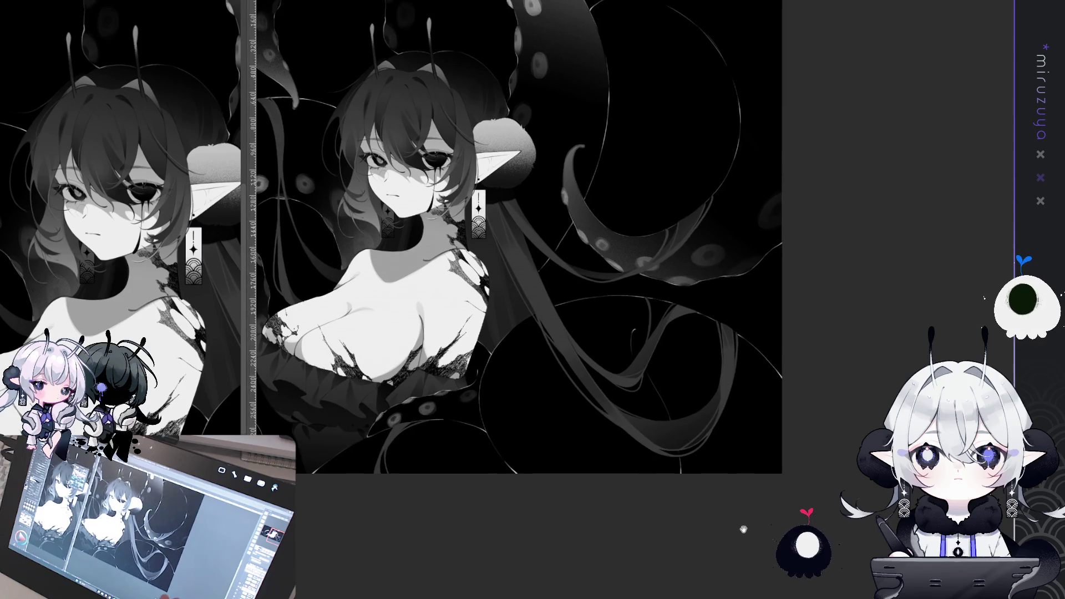
left_click_drag(577, 554, 845, 499)
left_click_drag(1014, 480, 687, 577)
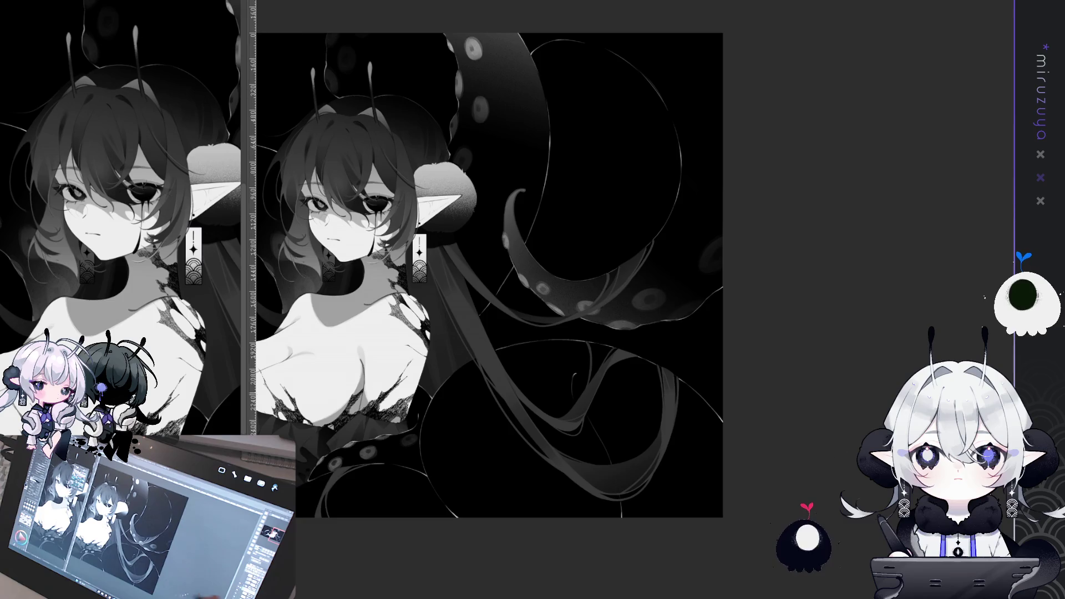
scroll(488, 274, "up", 3)
left_click_drag(610, 333, 700, 247)
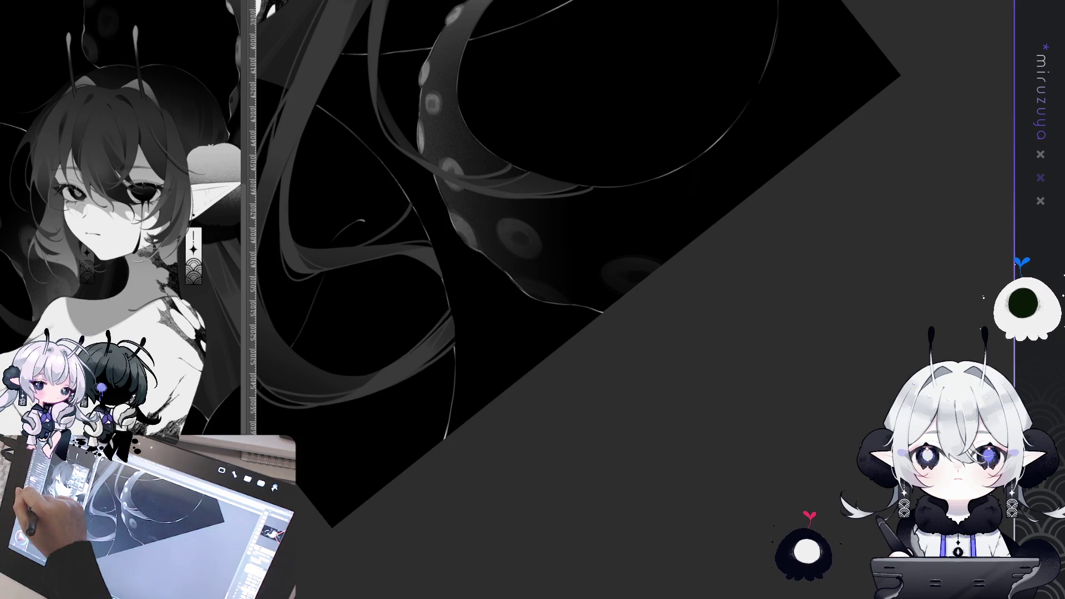
Draw a thin light line along the lower tentacle and brush its shading lighter grey
left_click_drag(503, 270, 496, 321)
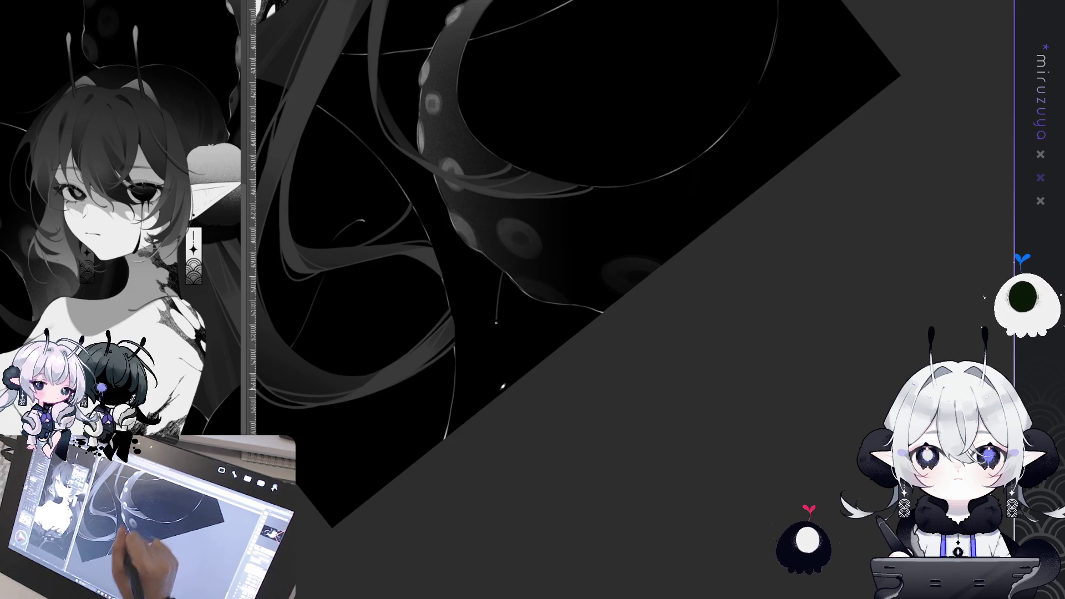
key("ctrl+z")
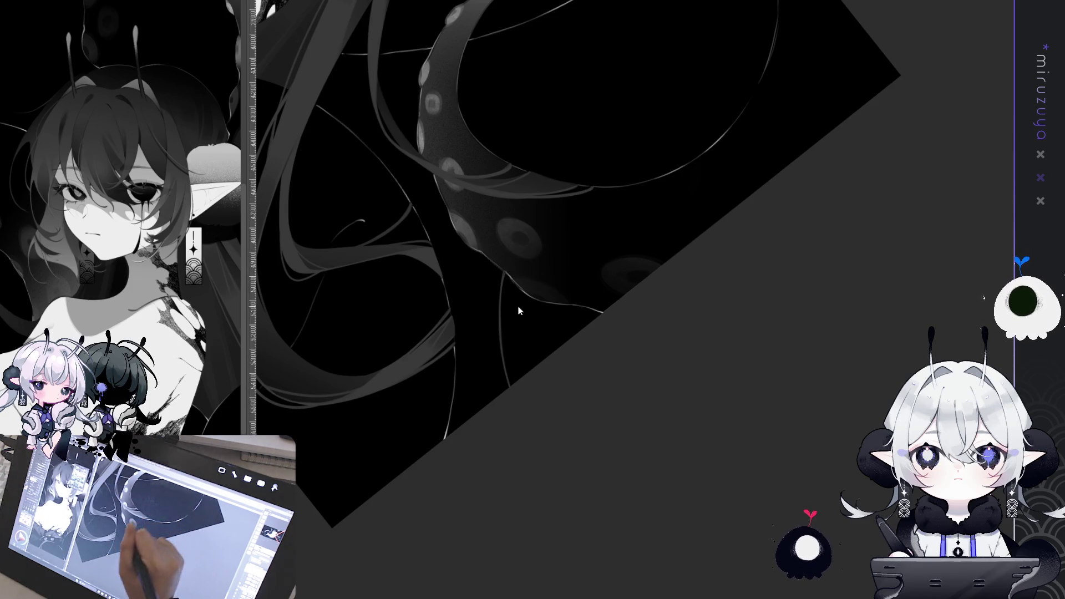
key("ctrl+z")
left_click_drag(518, 283, 528, 372)
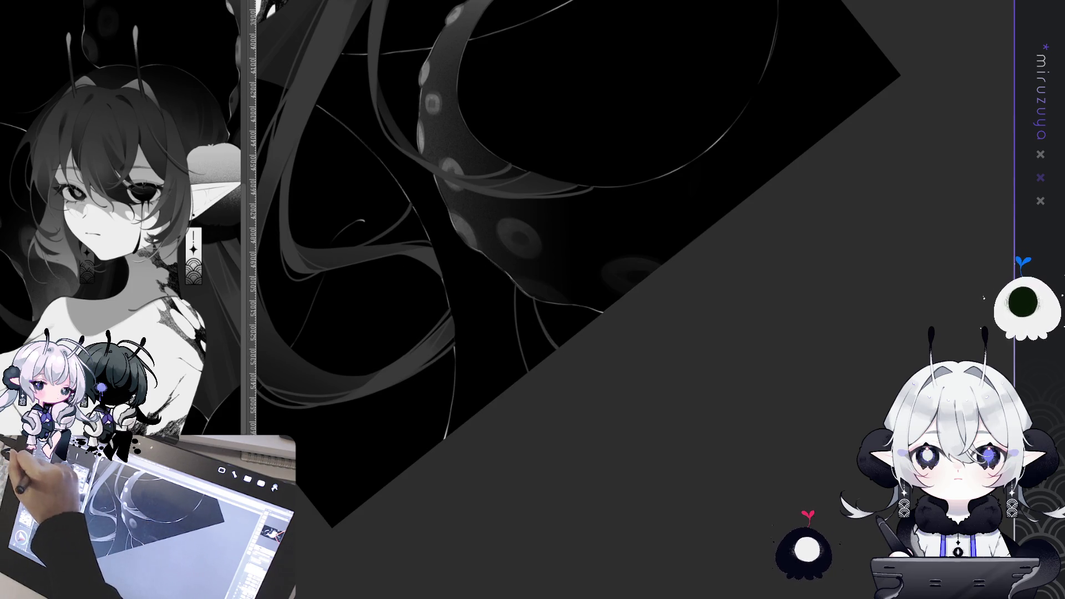
left_click_drag(549, 333, 579, 256)
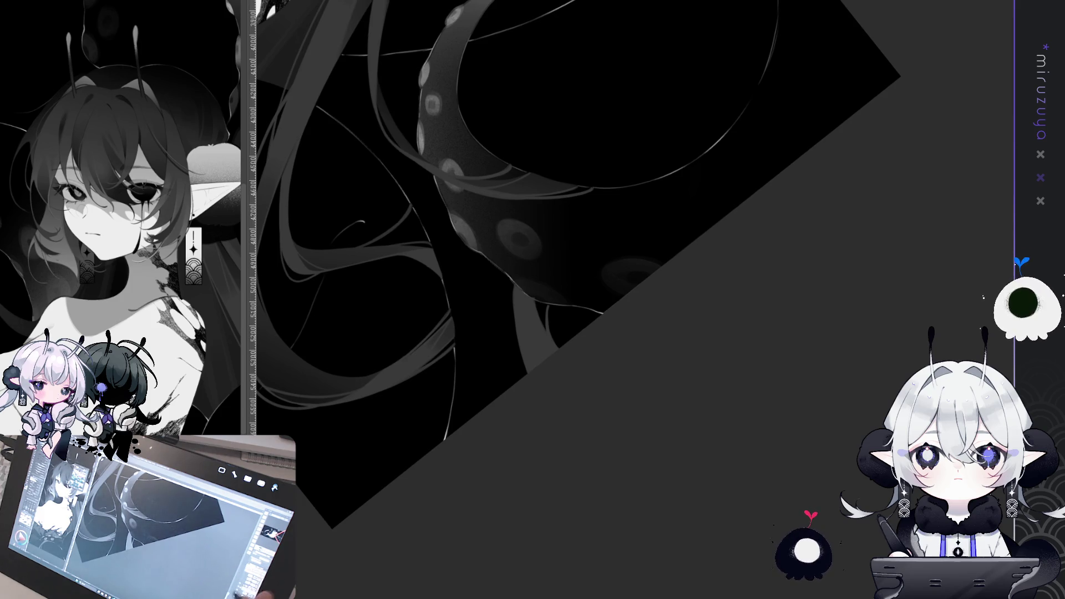
key("ctrl+0")
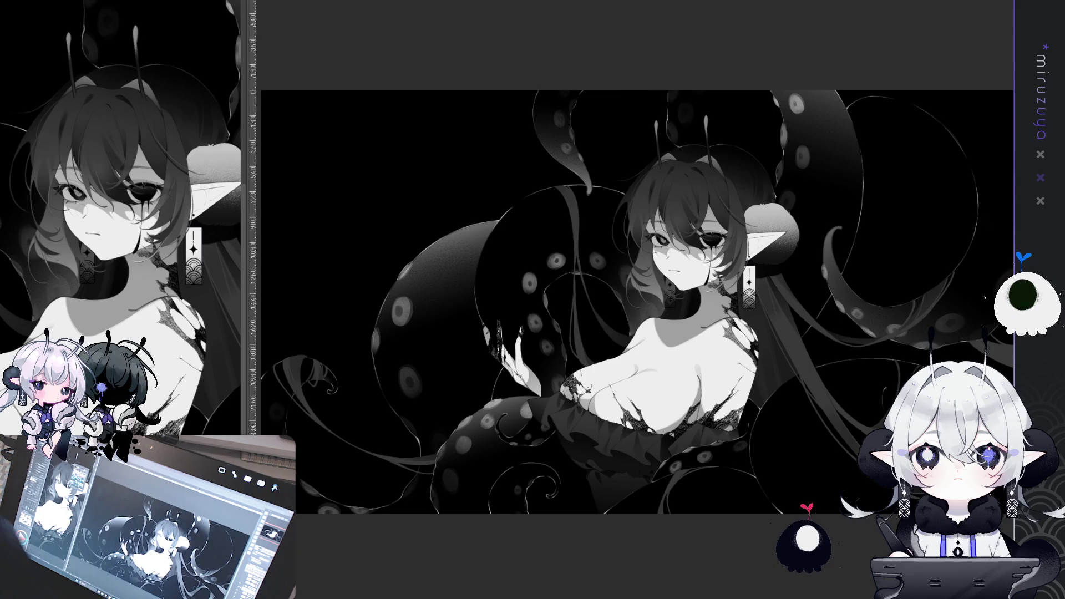
key("ctrl+plus")
key("ctrl+plus")
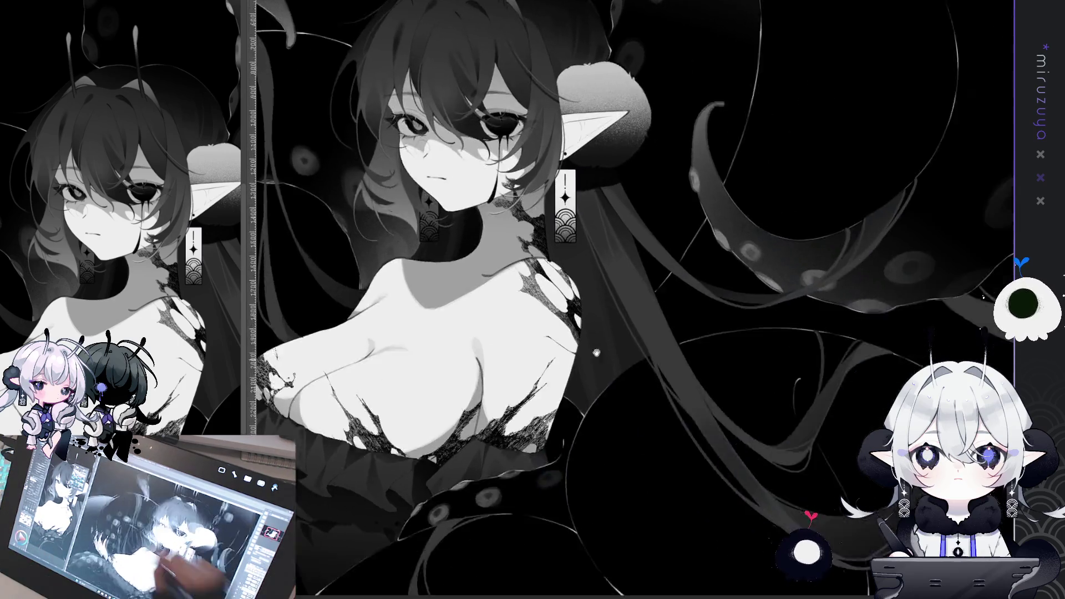
key("minus")
key("minus")
key("minus")
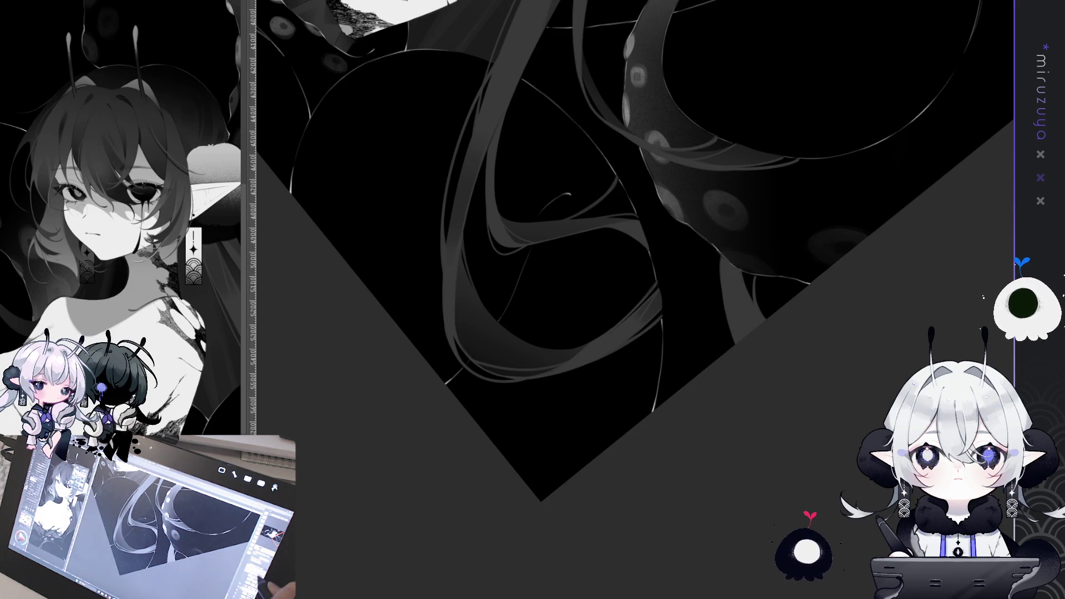
left_click_drag(643, 382, 553, 374)
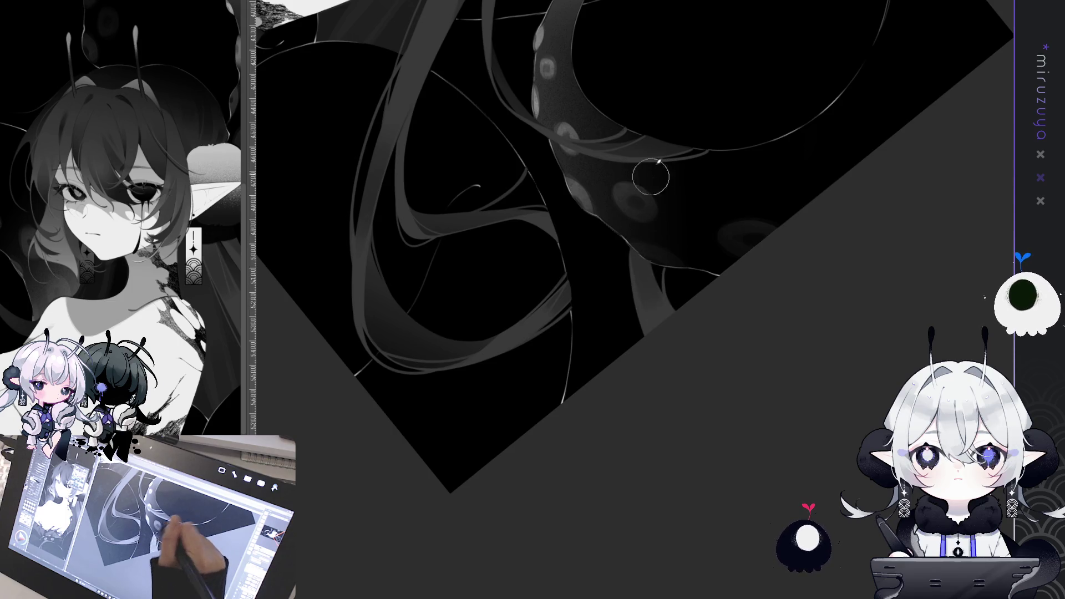
key("m")
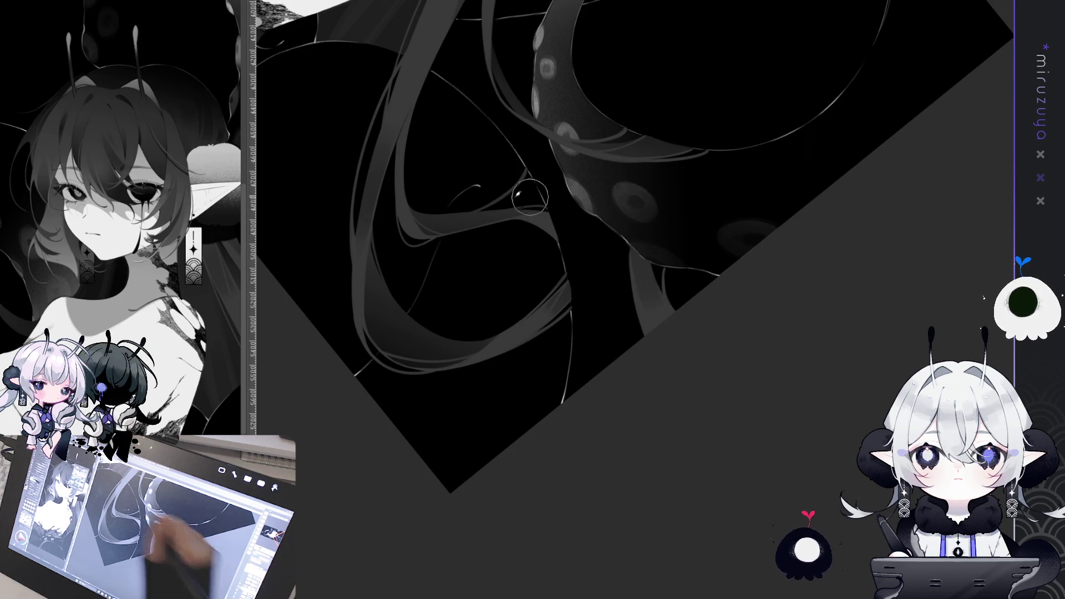
left_click_drag(665, 207, 617, 237)
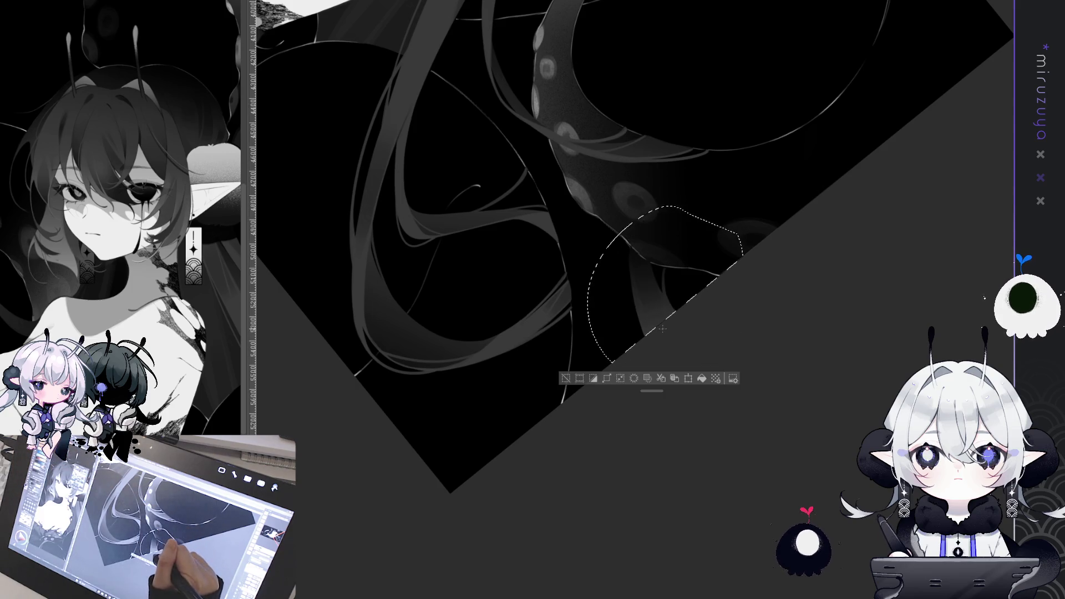
key("ctrl+d")
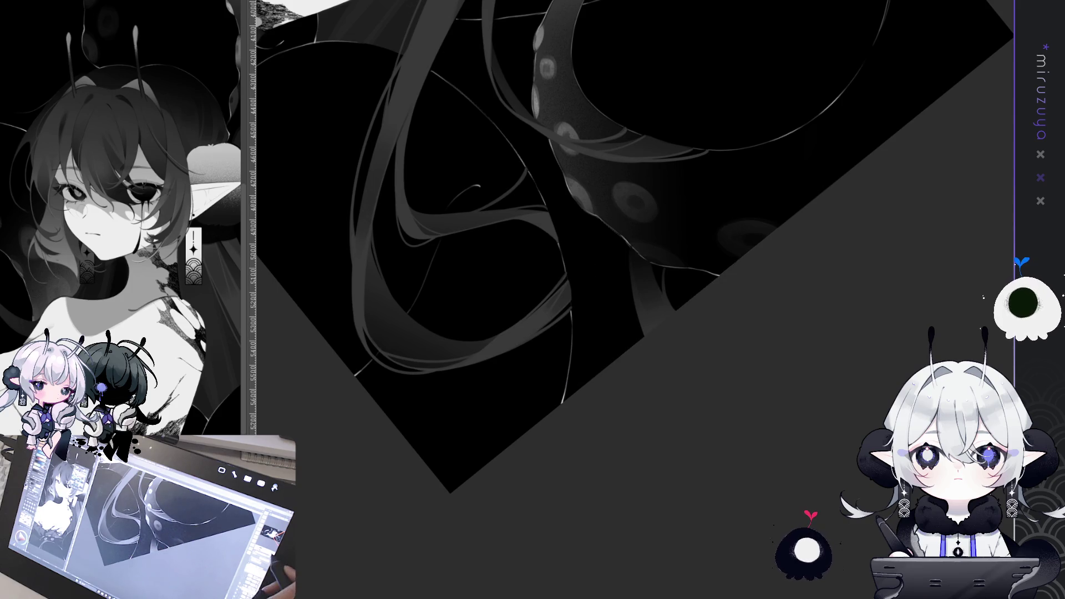
key("ctrl+@")
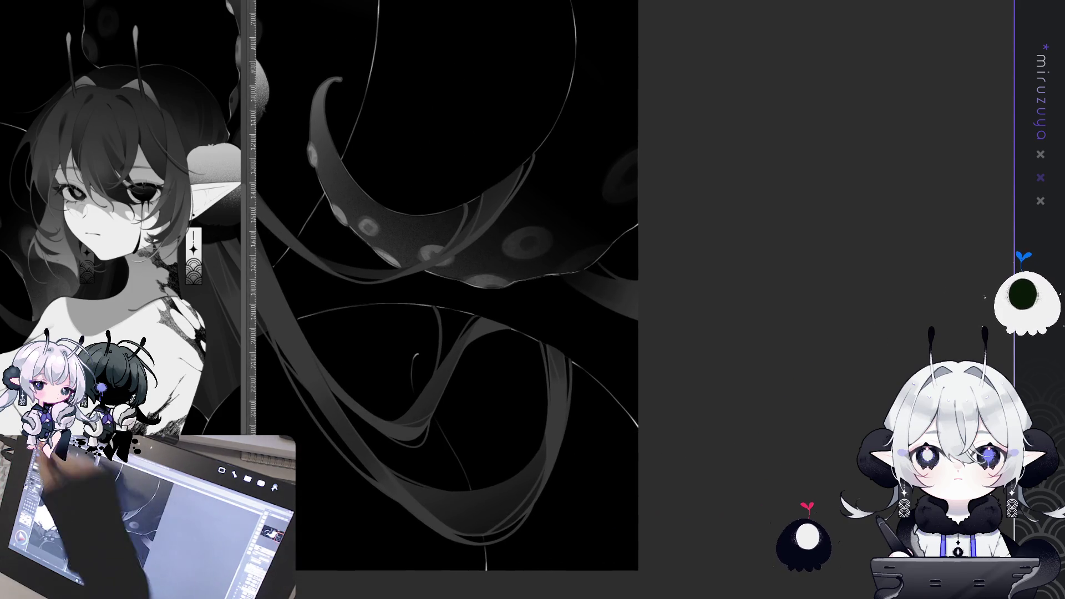
Rotate the lassoed tentacle tip about 12° clockwise, shift it up-right, and deselect
mouse_move(605, 221)
left_mouse_down()
mouse_move(599, 358)
mouse_move(640, 238)
mouse_move(642, 256)
left_mouse_up()
key("ctrl+t")
left_click_drag(604, 299, 615, 284)
left_click(568, 373)
left_click(518, 366)
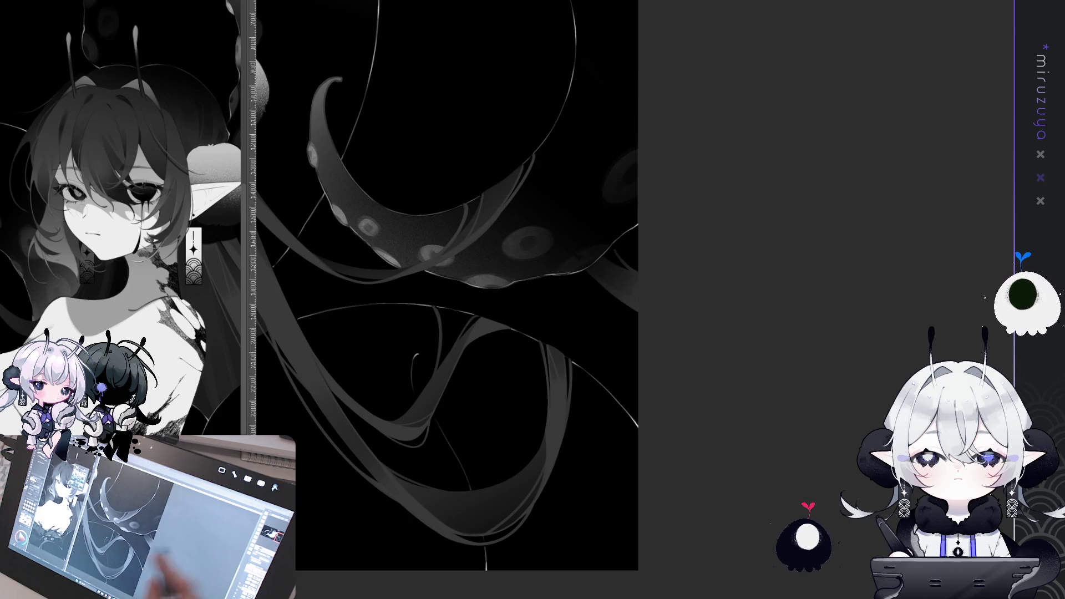
key("ctrl+minus")
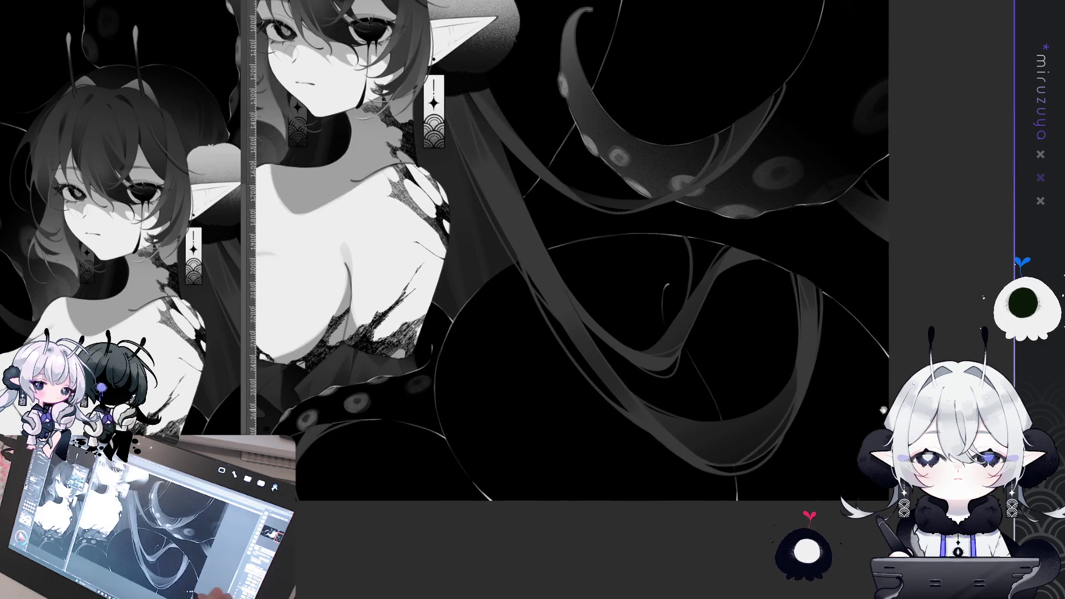
Zoom in on the figure and lasso the drooping tentacle left of the face
key("ctrl+plus")
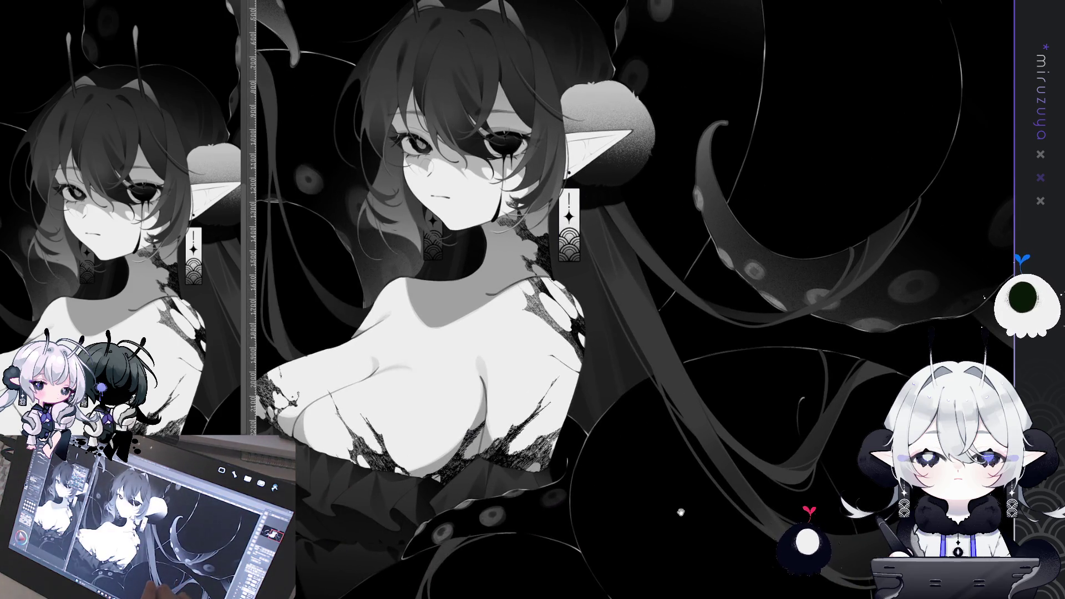
mouse_move(683, 508)
left_mouse_down()
mouse_move(785, 423)
mouse_move(801, 458)
mouse_move(904, 526)
left_mouse_up()
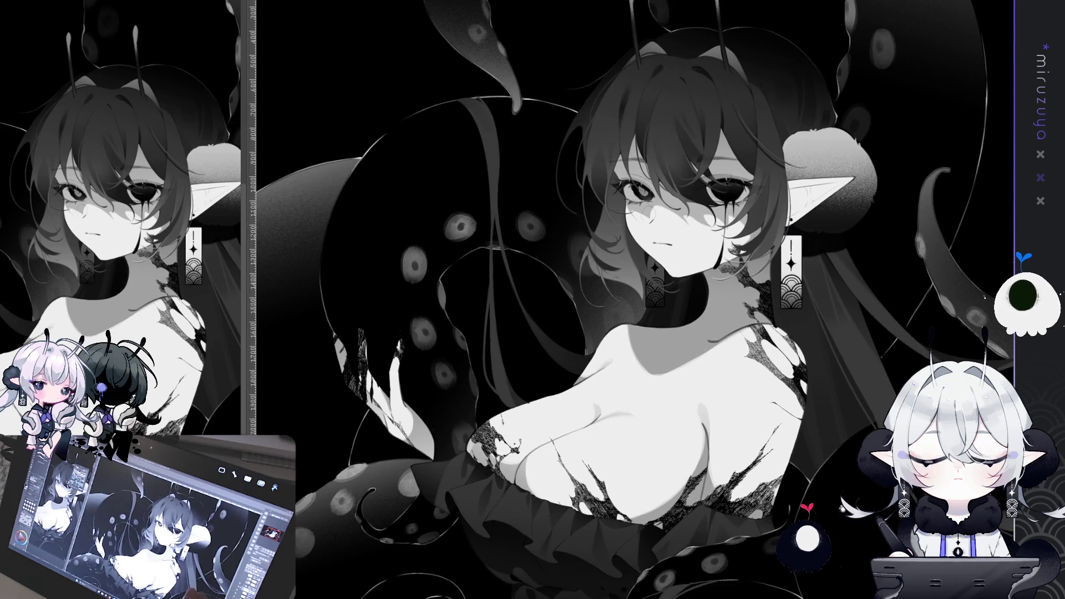
key("ctrl+0")
key("ctrl+plus")
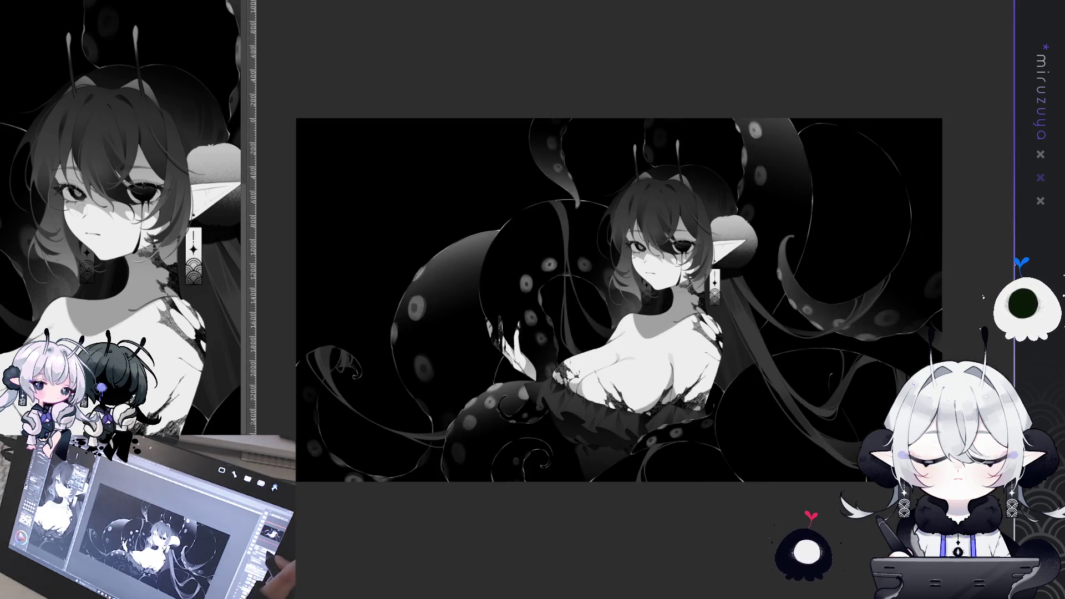
key("ctrl+plus")
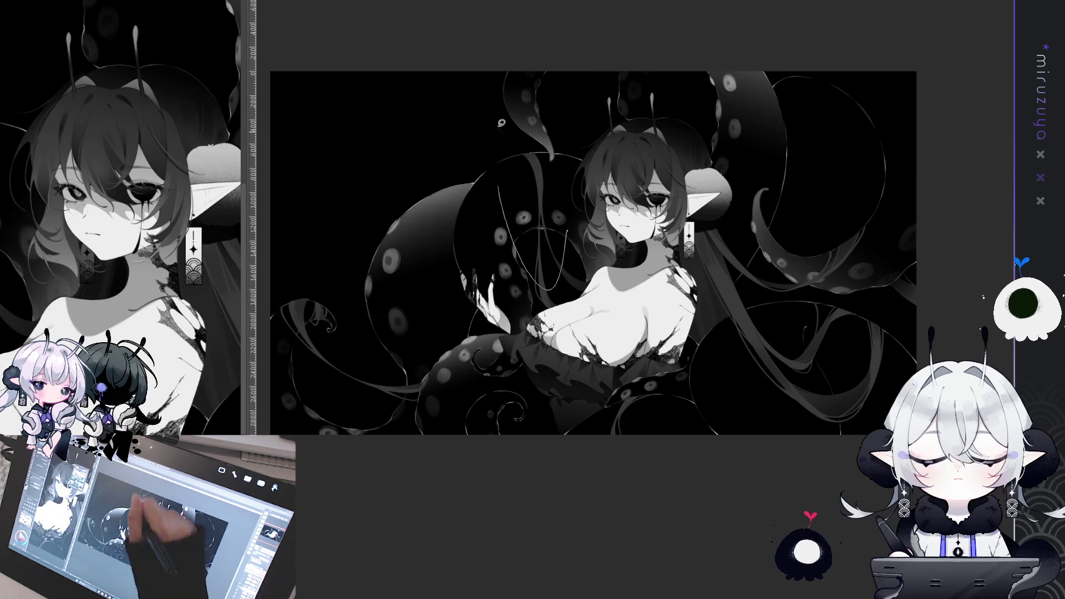
left_click_drag(521, 105, 515, 110)
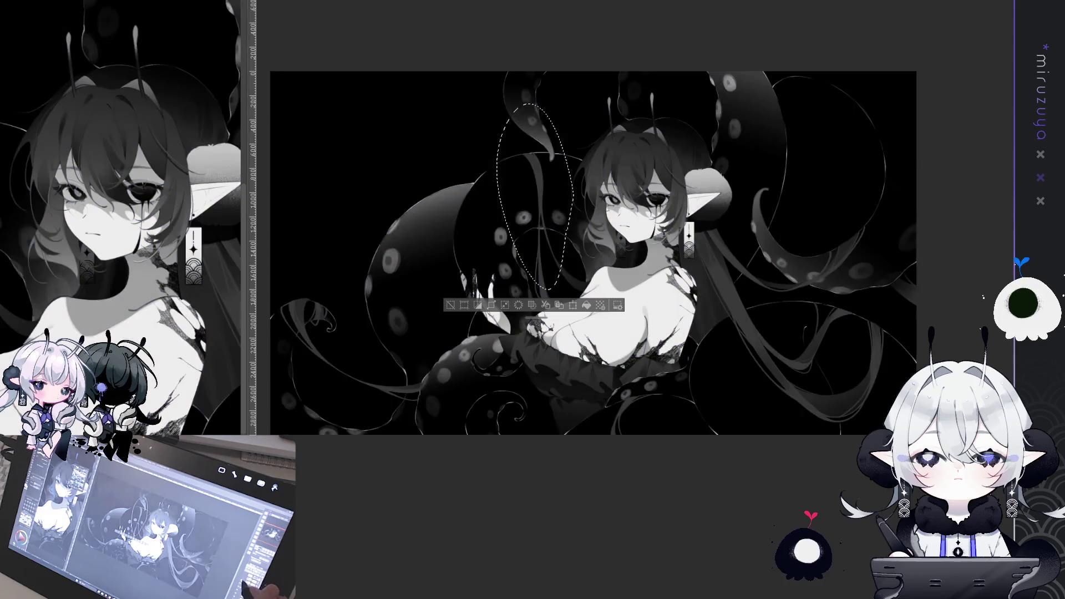
Draw a thin diagonal line in the selected tentacle and a curved strand at lower left
left_click_drag(541, 58, 552, 200)
key("ctrl+z")
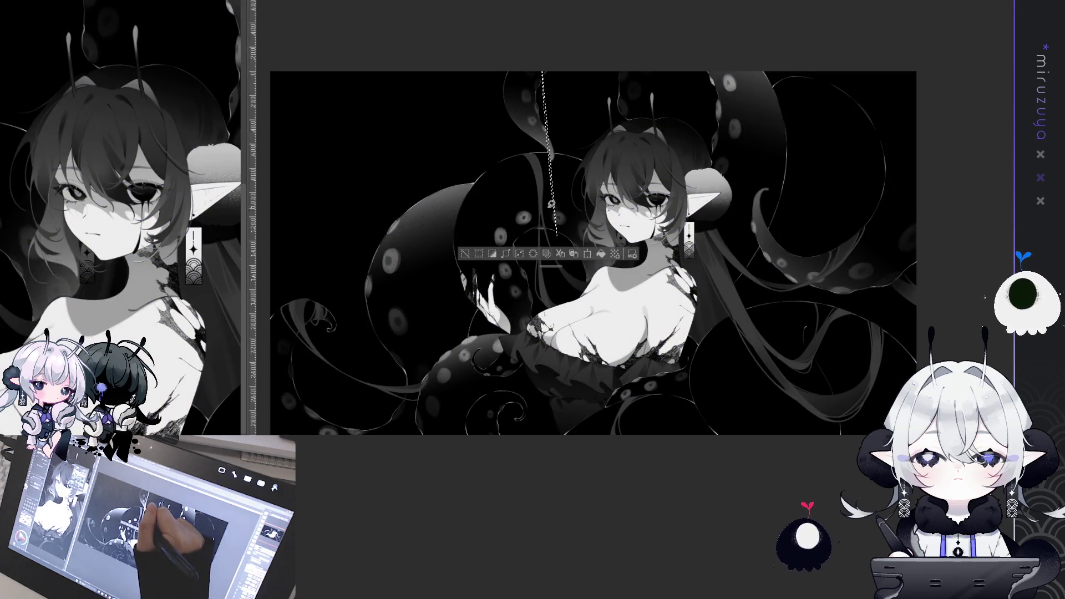
left_click_drag(525, 72, 552, 198)
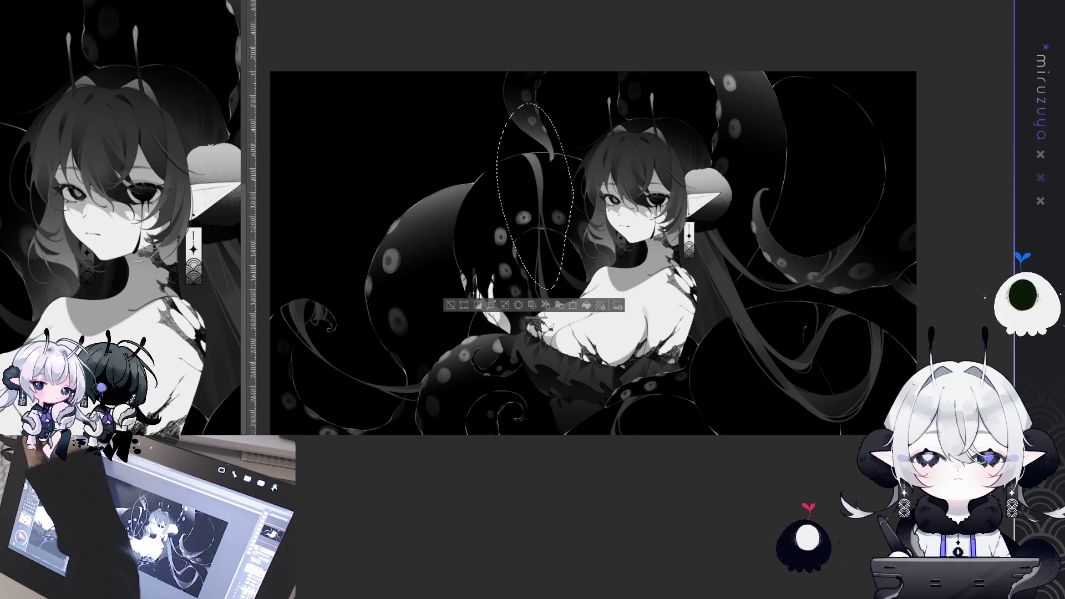
mouse_move(316, 249)
left_mouse_down()
mouse_move(273, 266)
mouse_move(399, 432)
mouse_move(413, 382)
left_mouse_up()
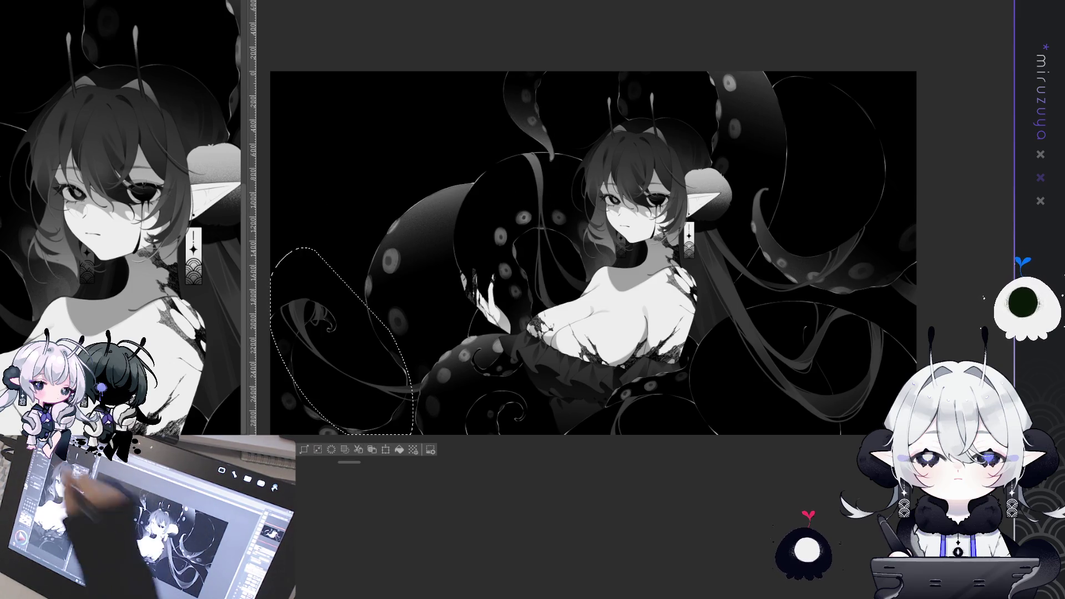
Switch back to the brush, reframe the artwork, and clear the selection
key("b")
scroll(514, 255, "down", 2)
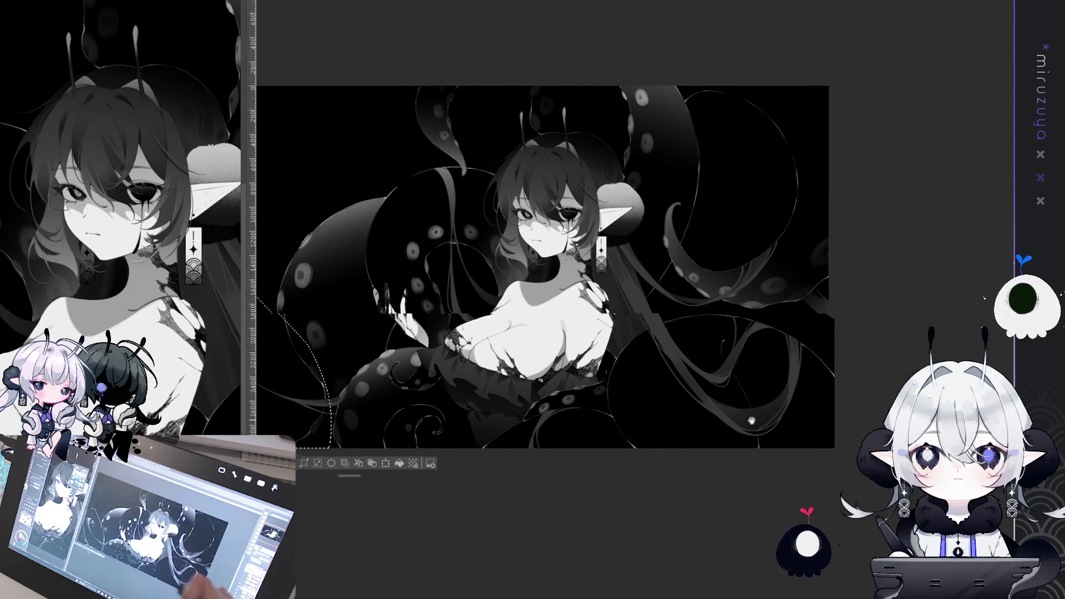
left_click_drag(728, 394, 810, 375)
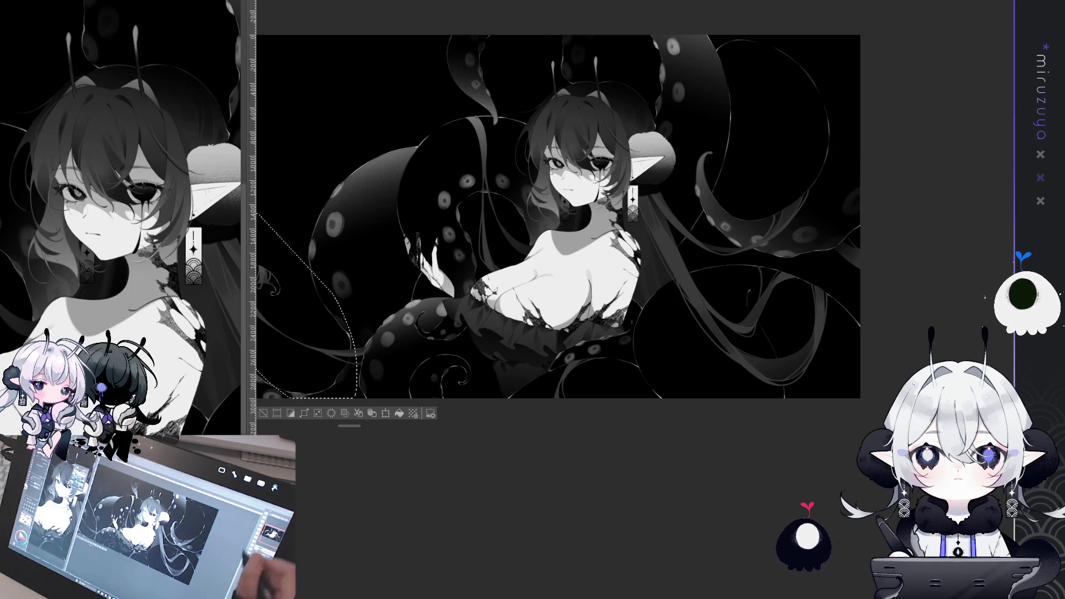
mouse_move(648, 348)
left_mouse_down()
mouse_move(773, 348)
mouse_move(727, 395)
left_mouse_up()
key("ctrl+d")
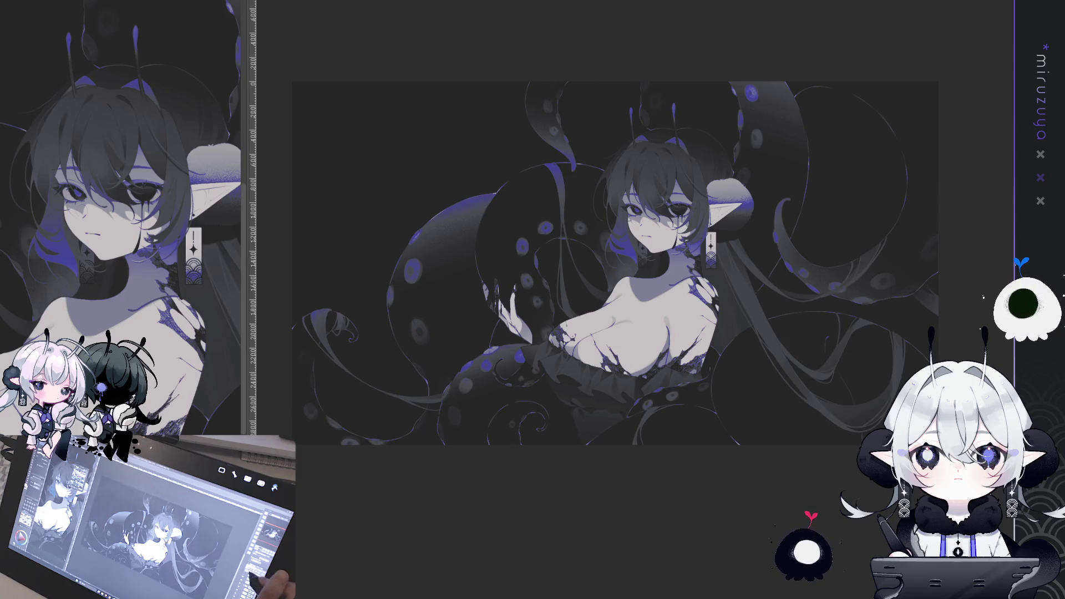
Lasso the lower-right hair and sketch two thin strands there
left_click_drag(916, 313, 753, 299)
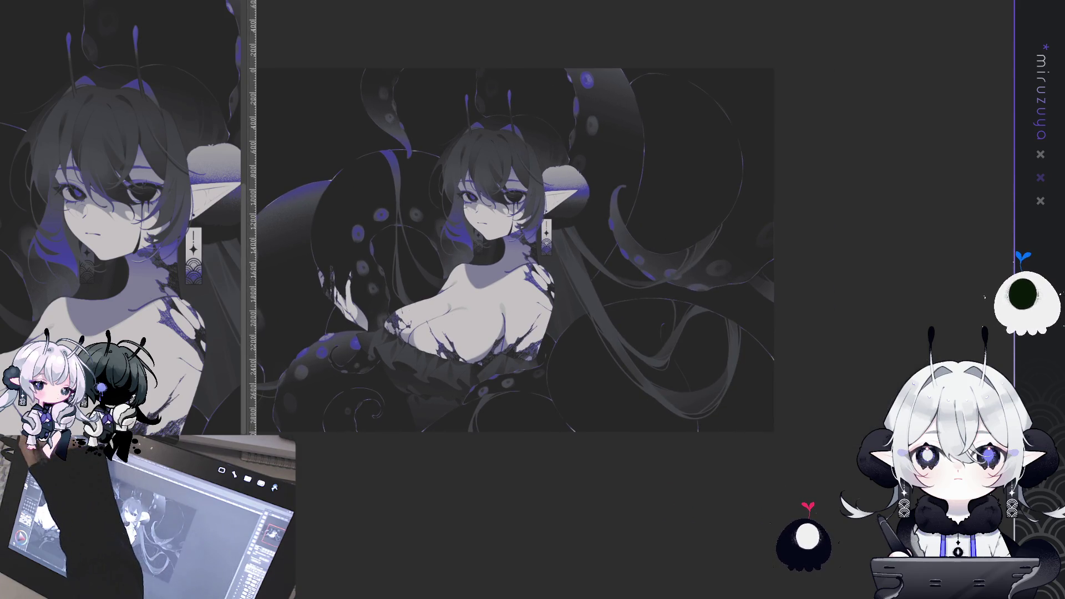
left_click_drag(673, 306, 662, 327)
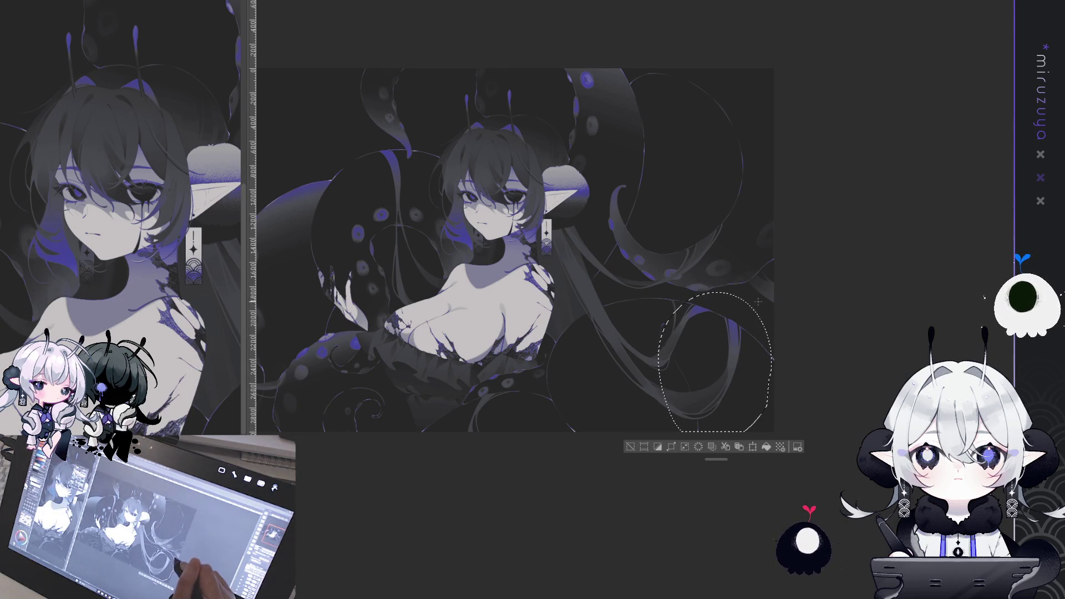
left_click_drag(725, 261, 627, 300)
left_click_drag(654, 202, 613, 284)
Reselect a longer right hair area, then deselect and zoom toward the face
left_click_drag(722, 167, 717, 237)
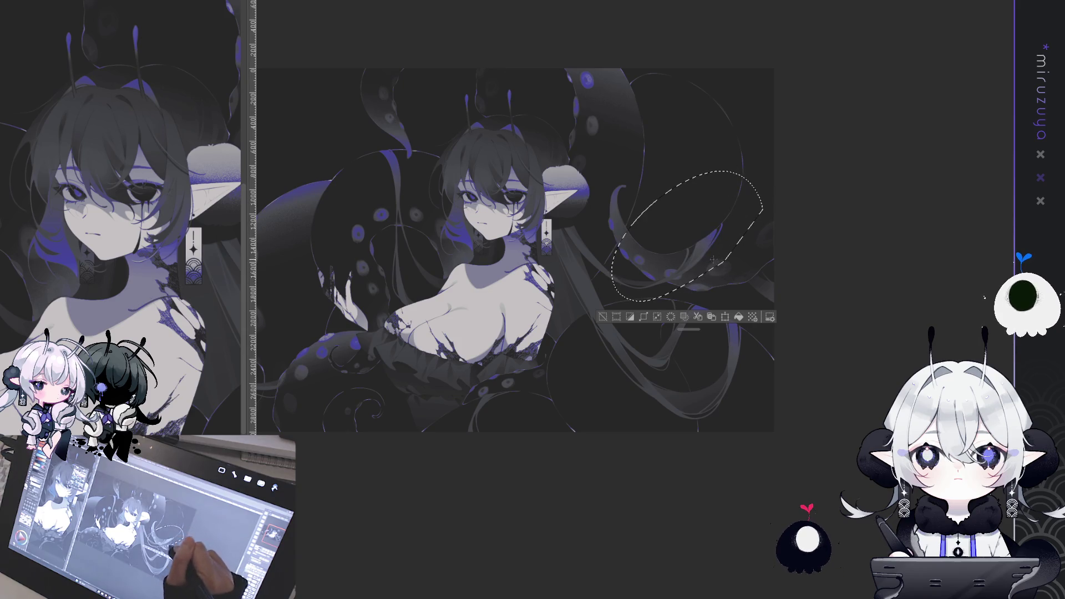
key("ctrl+d")
scroll(713, 260, "up", 3)
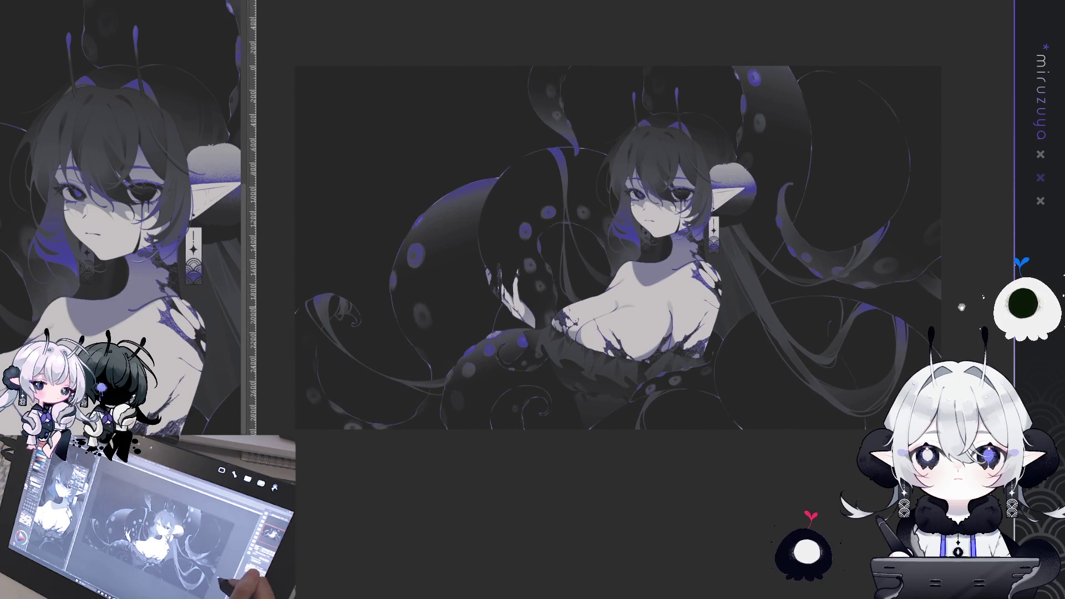
left_click_drag(915, 308, 853, 356)
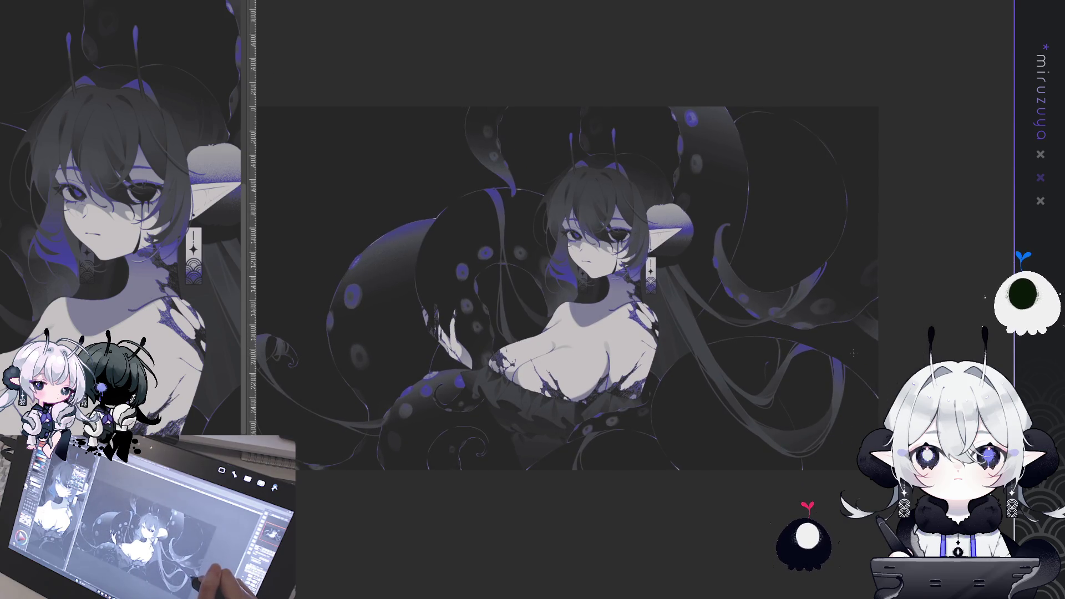
scroll(566, 288, "up", 5)
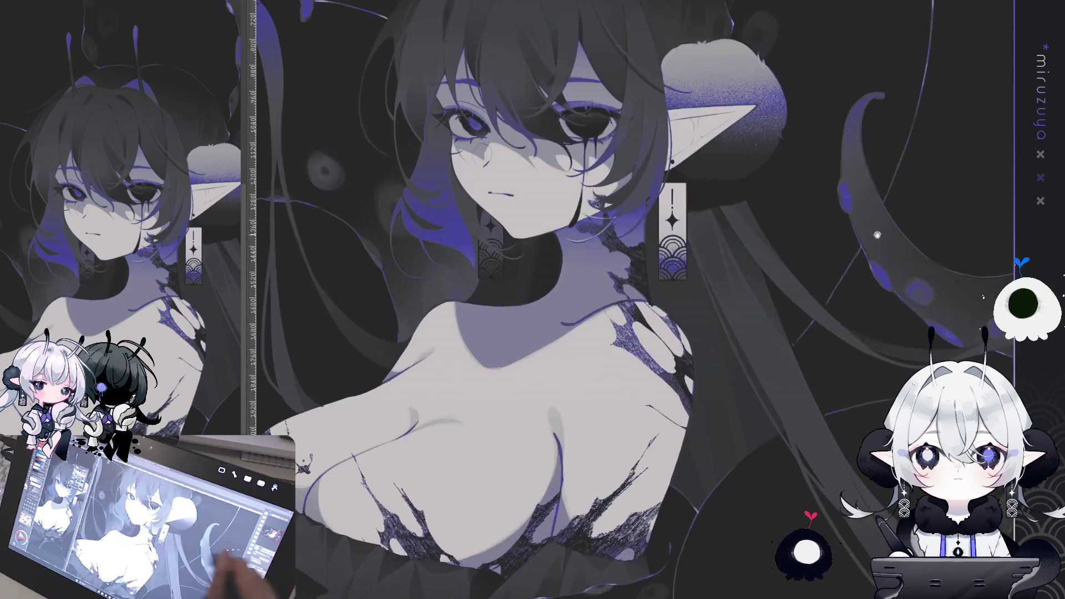
Hide the blue-violet toning and add a short hair strand beside the earring
key("ctrl+shift+u")
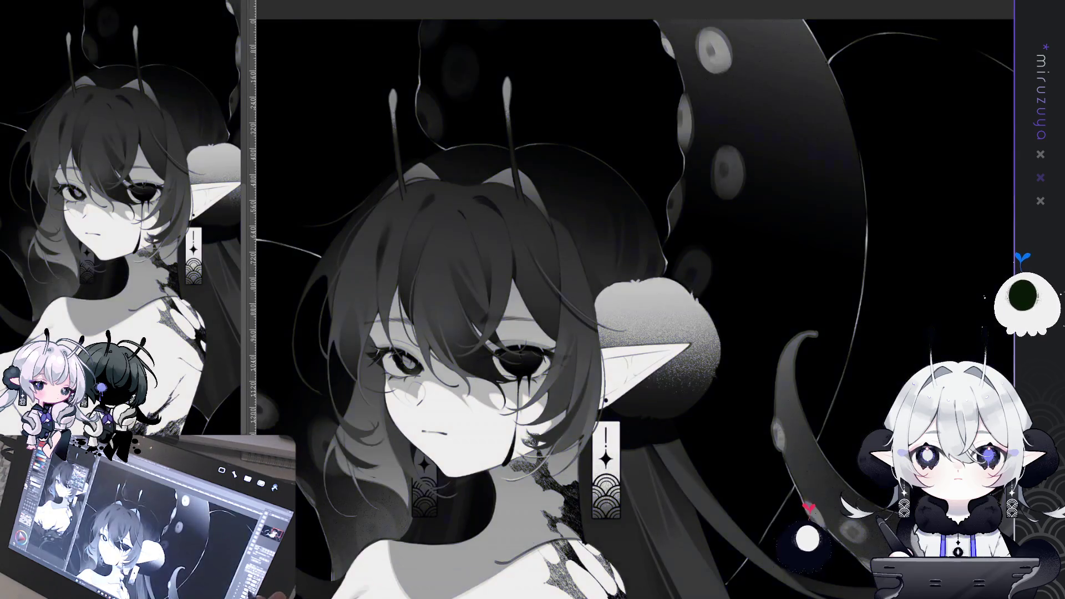
key("ctrl+z")
key("ctrl+y")
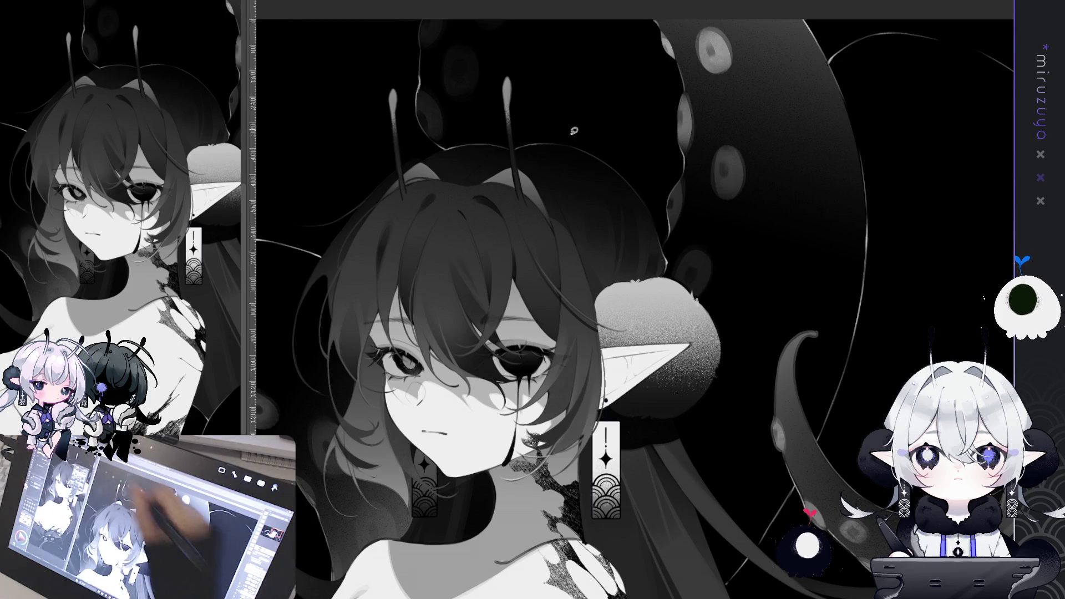
left_click_drag(670, 271, 653, 258)
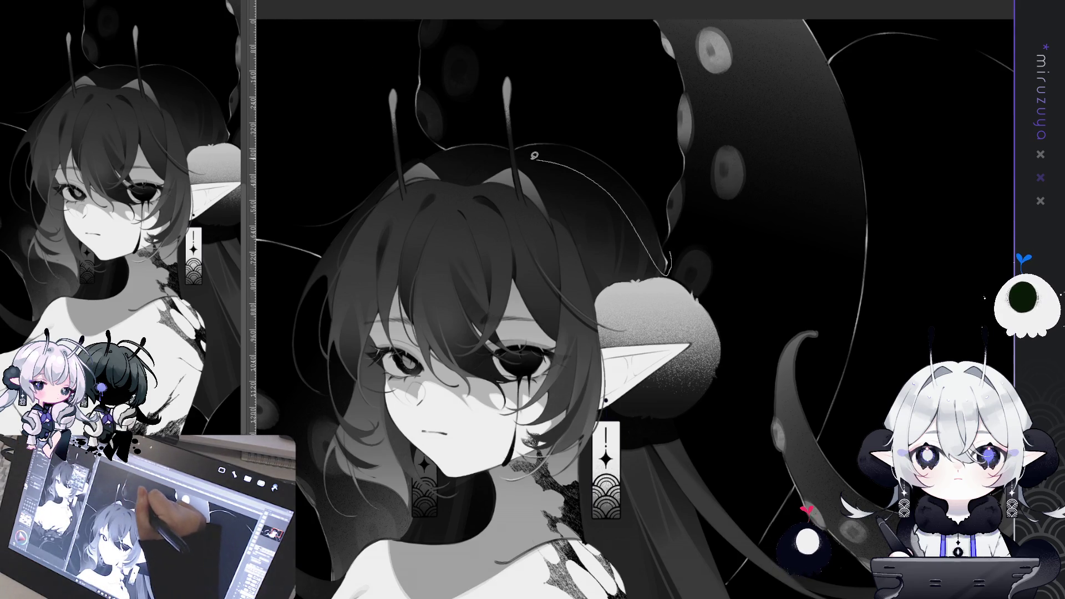
Lasso the top-right hair and tentacle area and enlarge the brush
left_click_drag(517, 147, 668, 270)
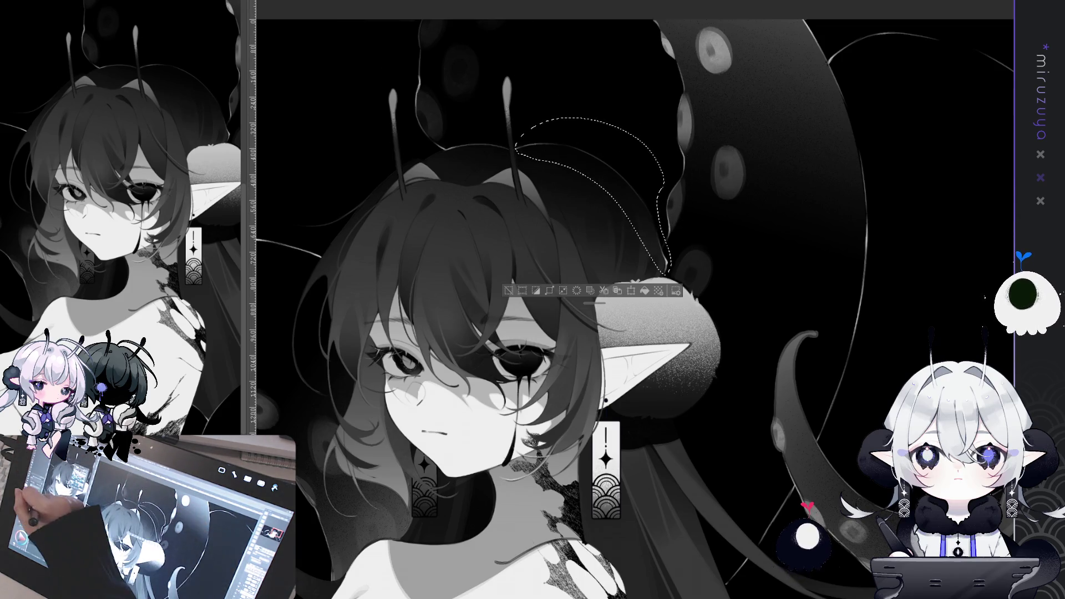
key("bracketright")
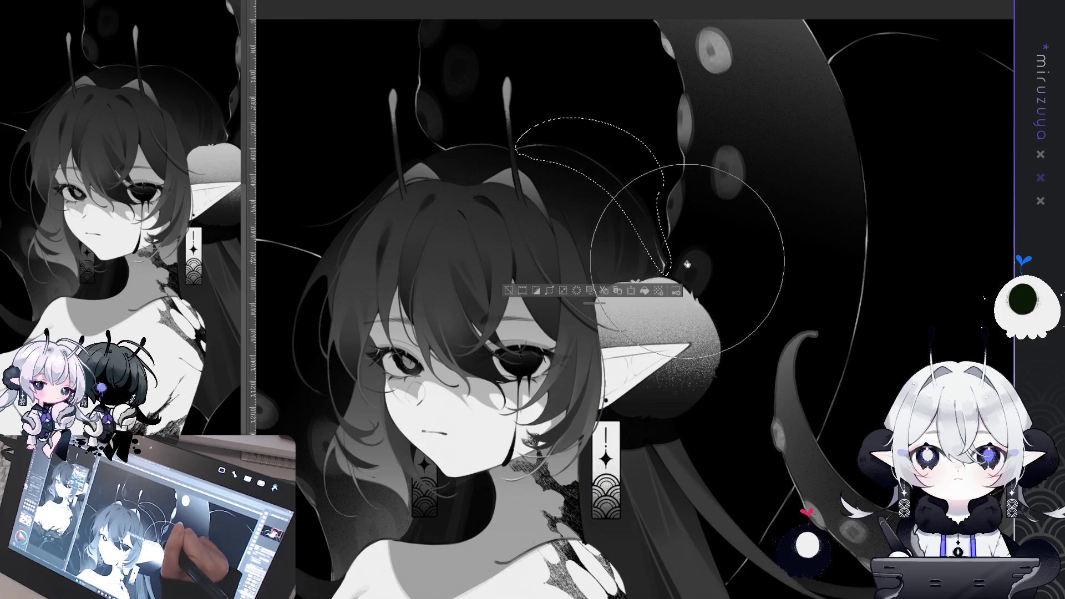
left_click_drag(686, 264, 903, 126)
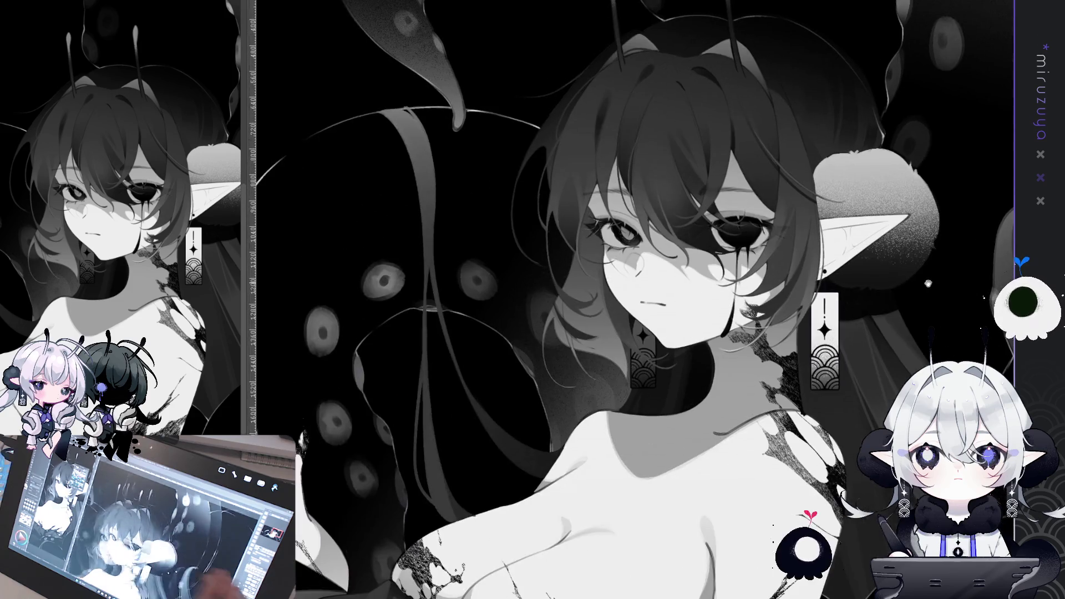
left_click_drag(644, 443, 644, 106)
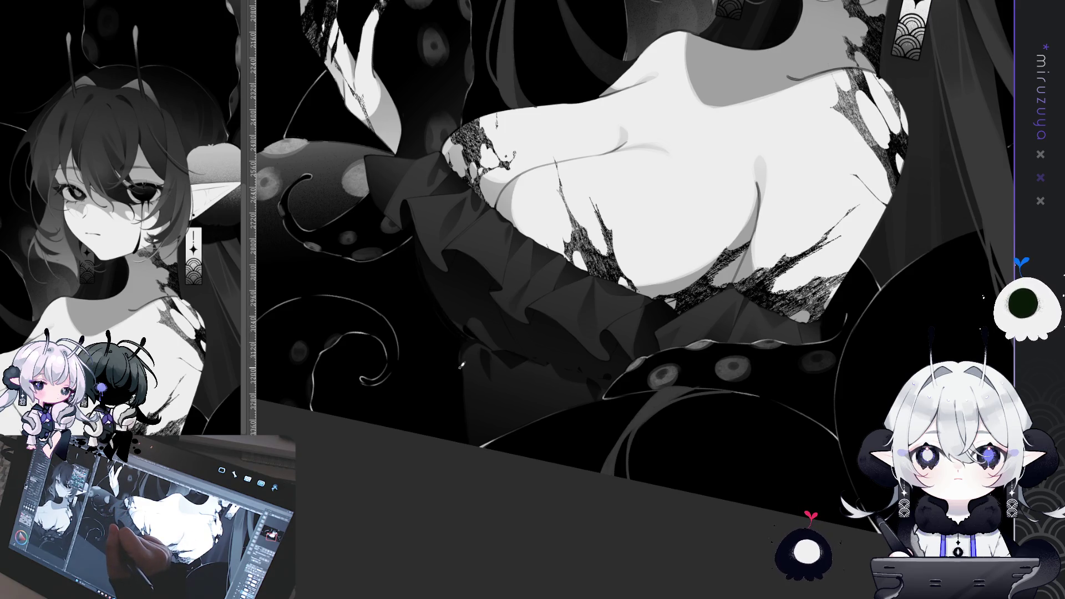
left_click_drag(462, 365, 545, 436)
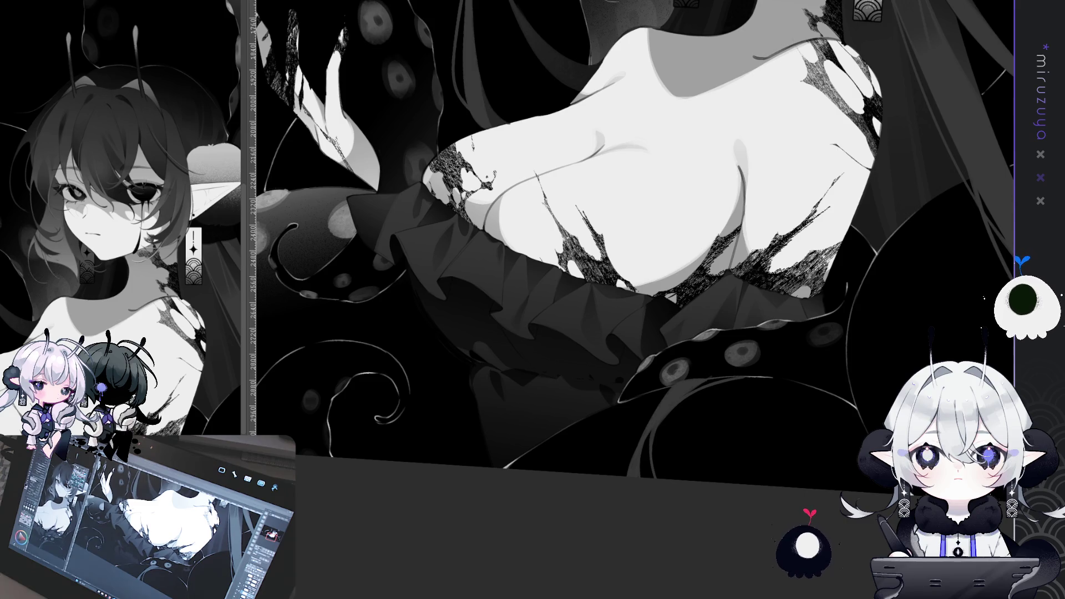
scroll(633, 238, "up", 3)
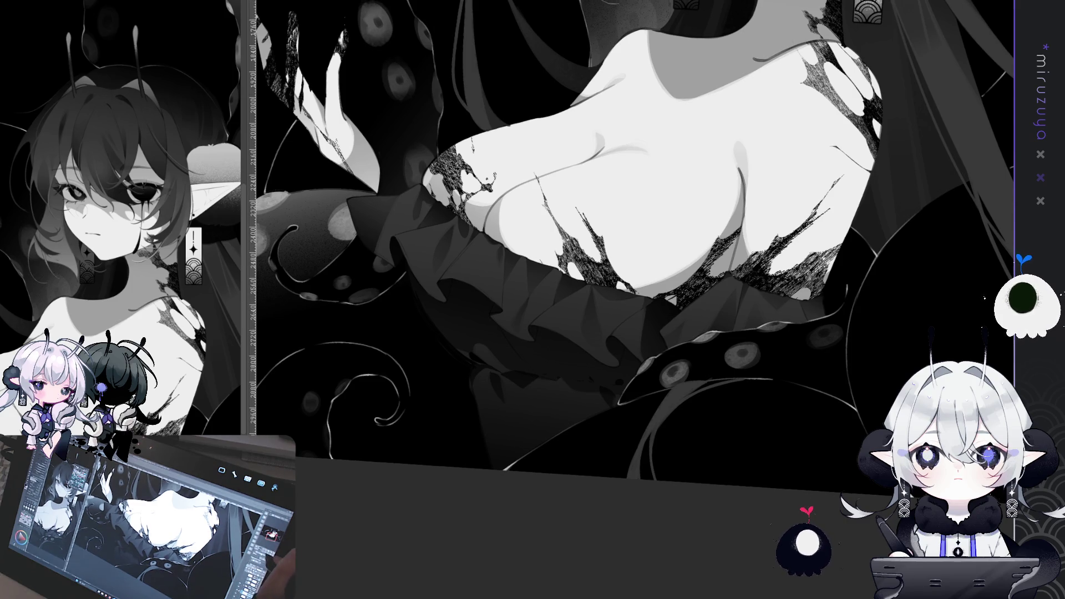
scroll(866, 294, "down", 3)
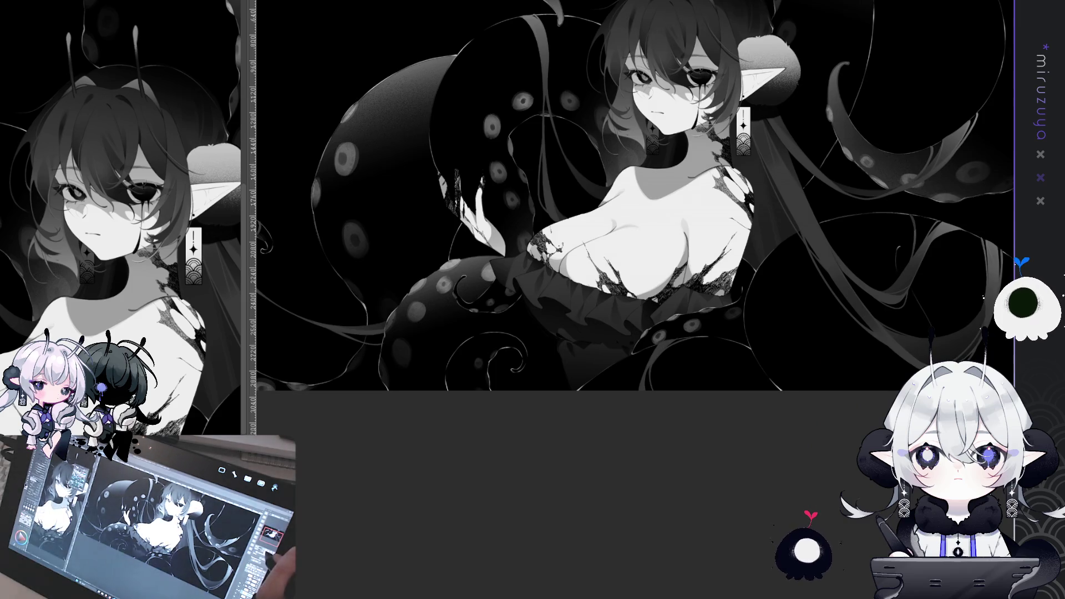
Pan and zoom around the toned artwork, ending zoomed in on the face
scroll(866, 295, "up", 3)
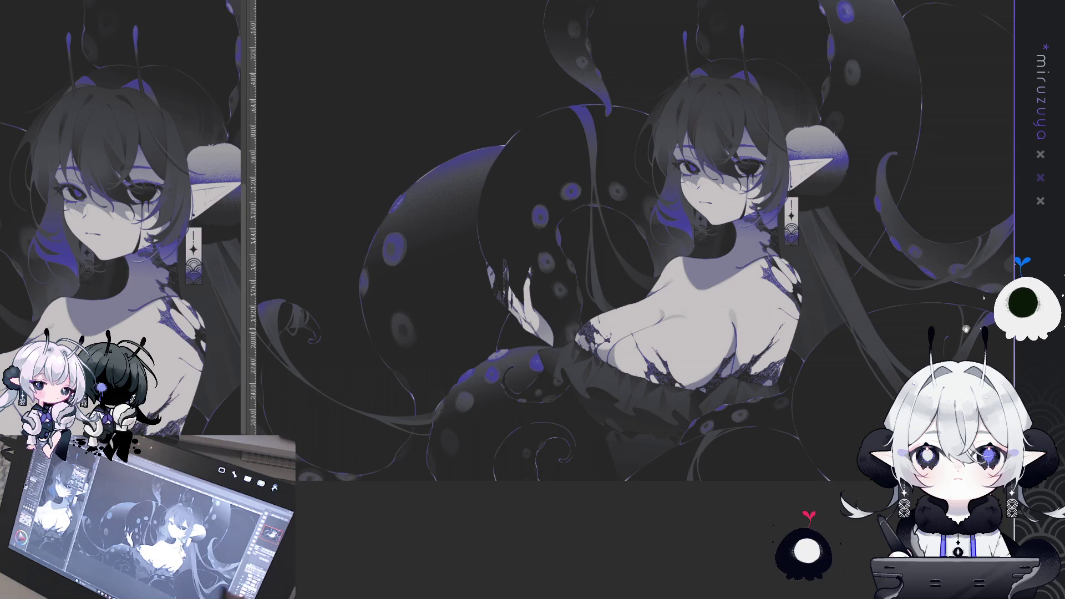
scroll(965, 328, "up", 2)
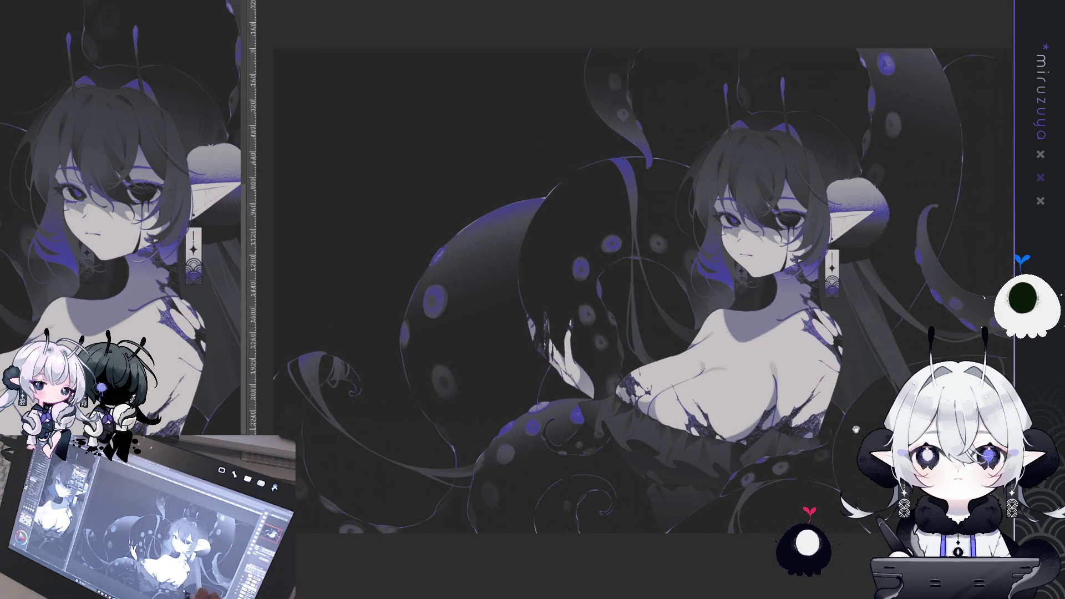
mouse_move(869, 423)
left_mouse_down()
mouse_move(843, 413)
mouse_move(796, 469)
mouse_move(710, 470)
left_mouse_up()
mouse_move(752, 432)
left_mouse_down()
mouse_move(852, 414)
mouse_move(877, 424)
left_mouse_up()
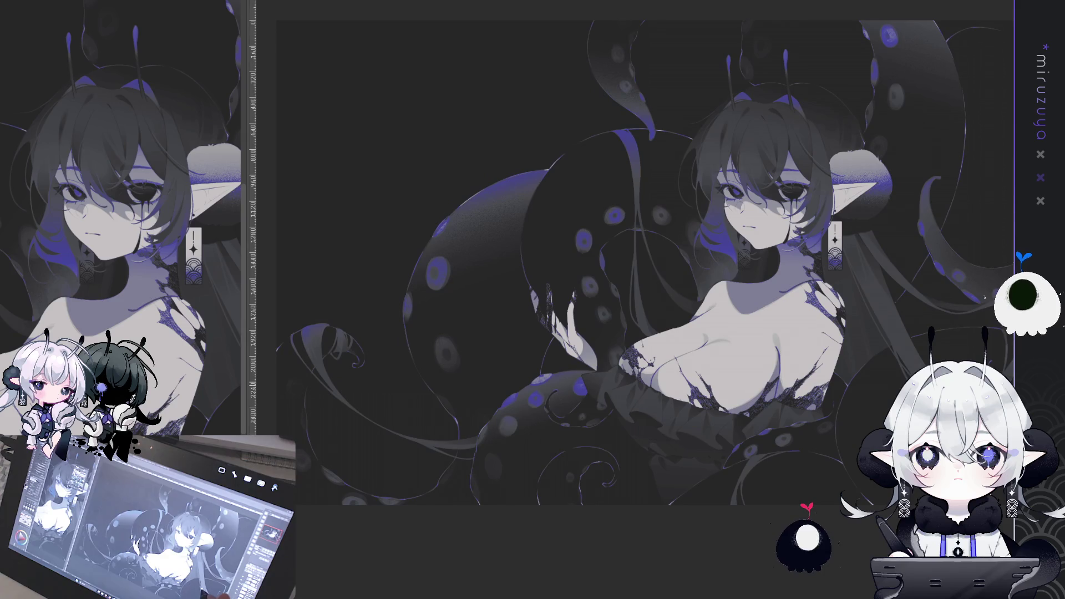
key("ctrl+minus")
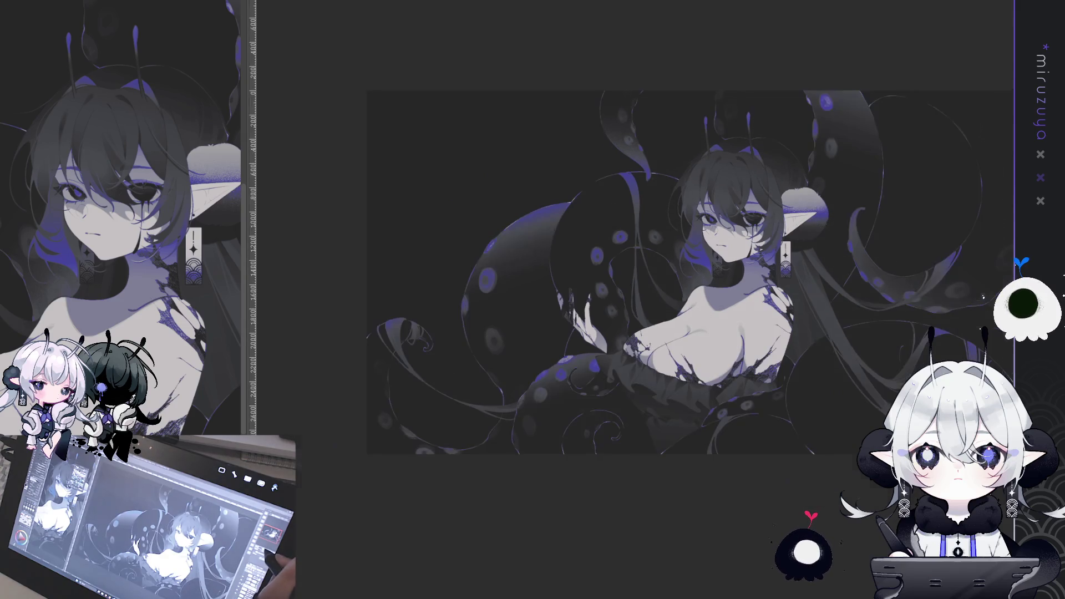
left_click_drag(721, 388, 637, 356)
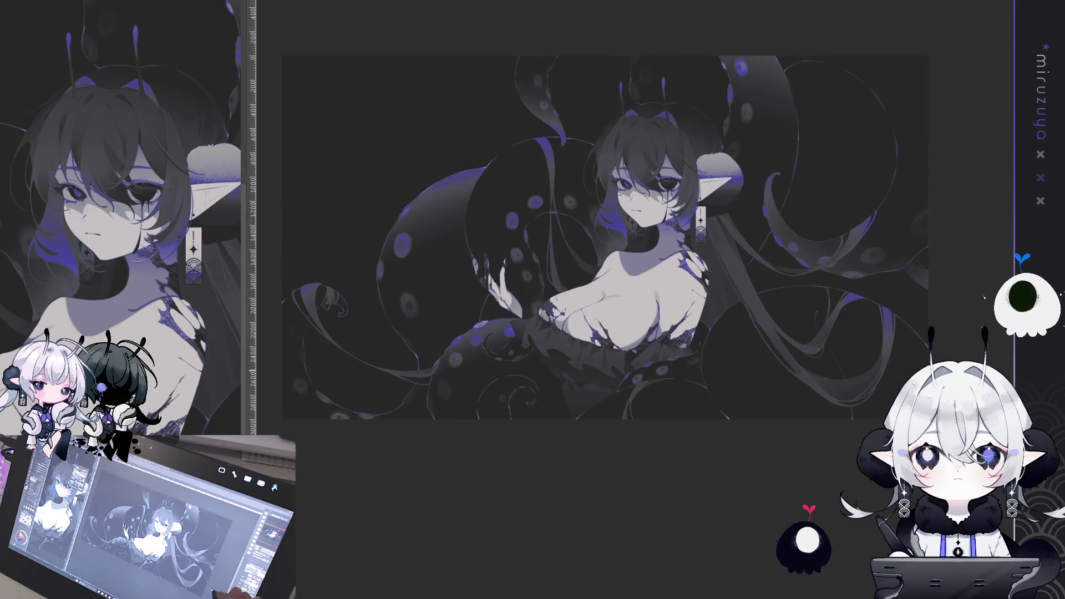
scroll(606, 239, "down", 1)
left_click_drag(610, 222, 607, 222)
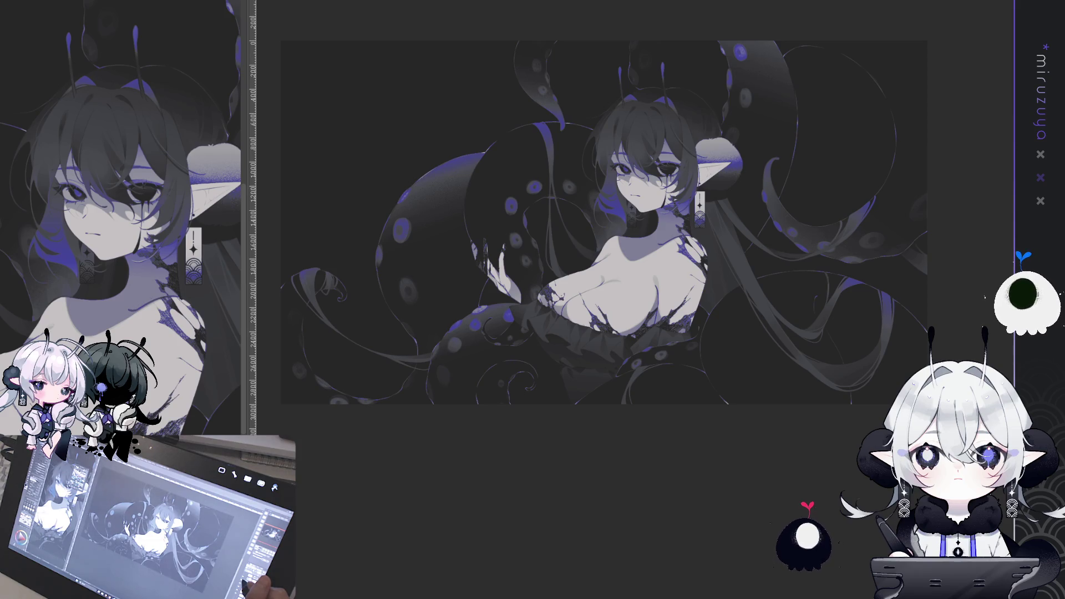
scroll(635, 303, "up", 5)
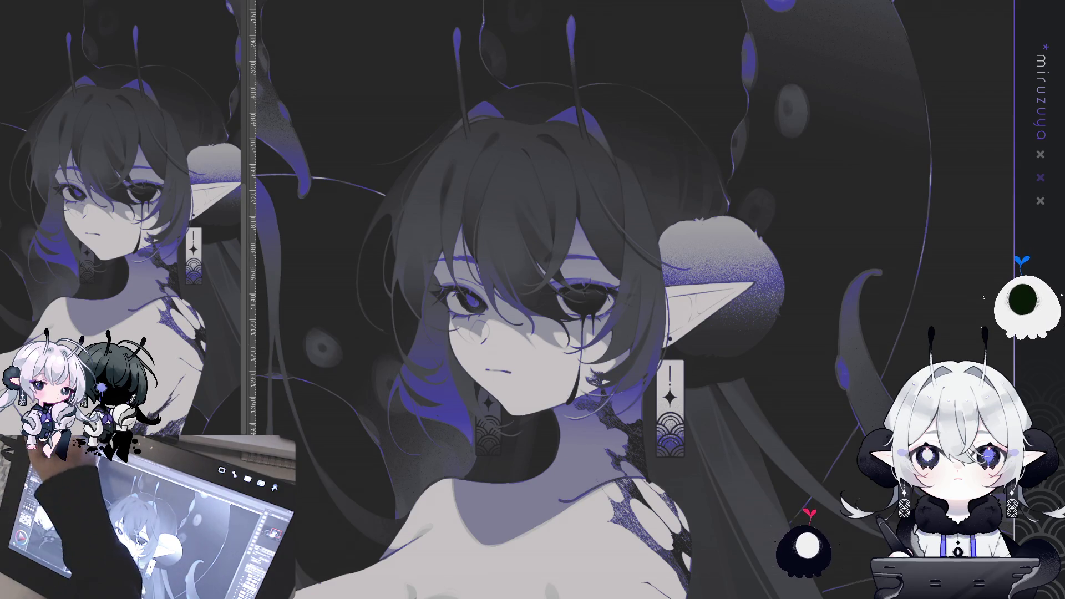
Paint blue-violet, dark and textured strokes along the hair edge, then flip the canvas view upside down to check
left_click_drag(647, 182, 537, 192)
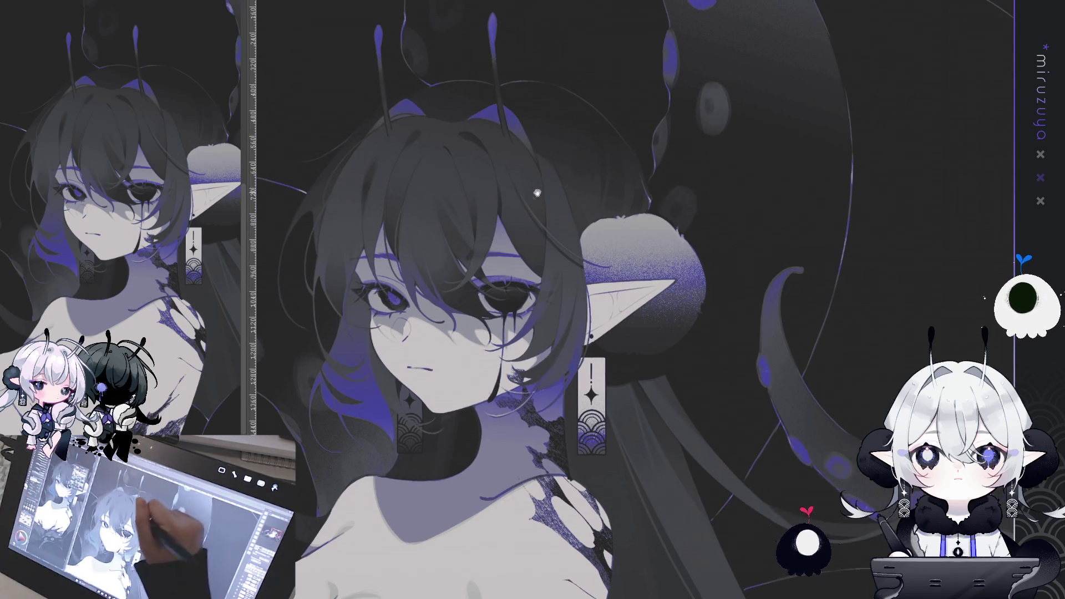
left_click_drag(438, 197, 464, 239)
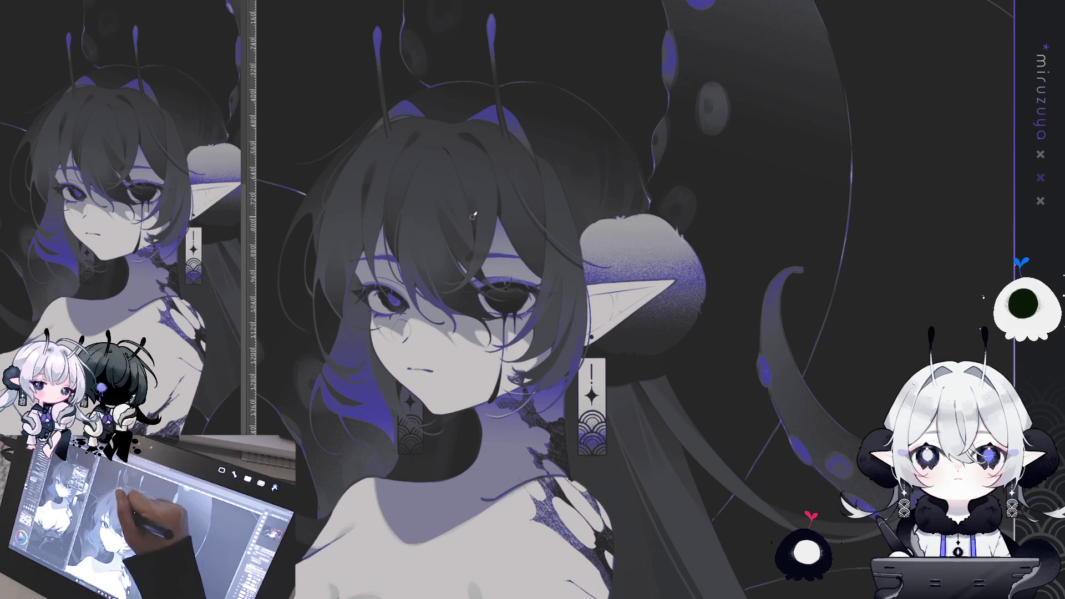
left_click_drag(440, 204, 460, 225)
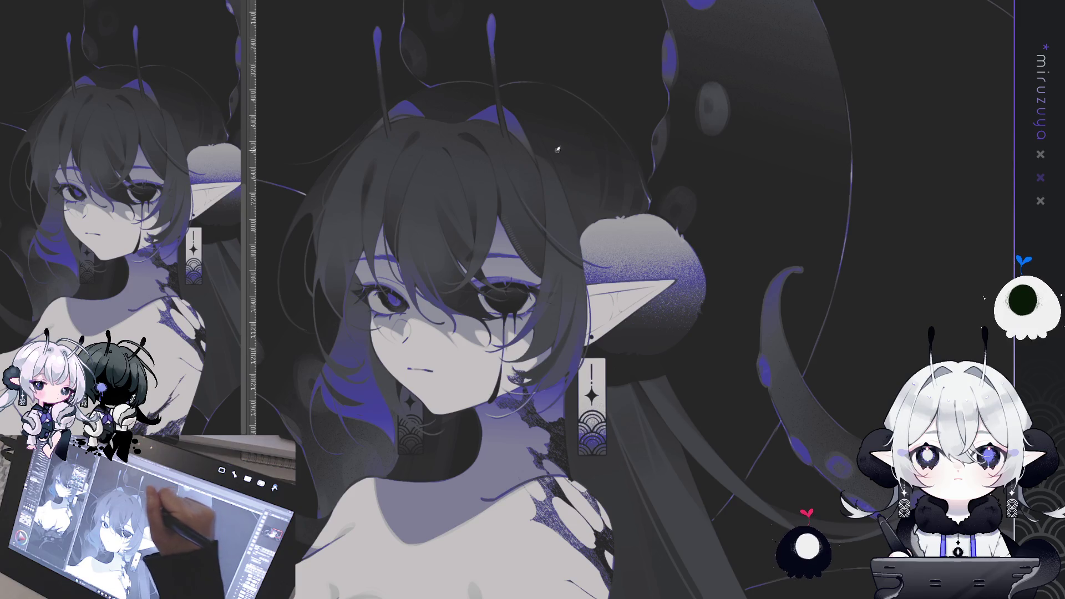
left_click_drag(534, 151, 559, 176)
left_click_drag(477, 133, 554, 343)
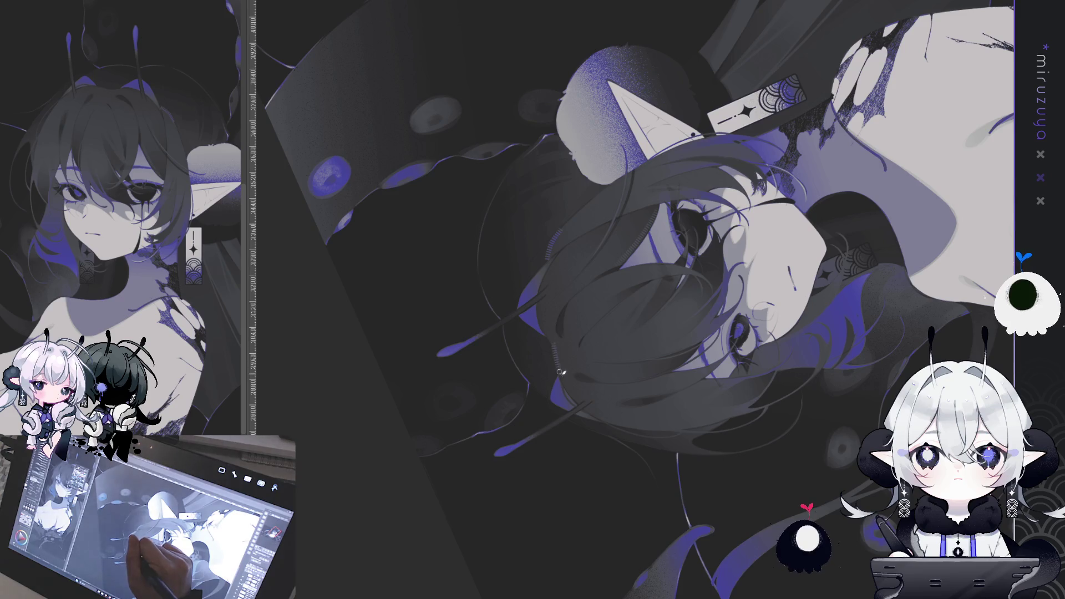
key("ctrl+@")
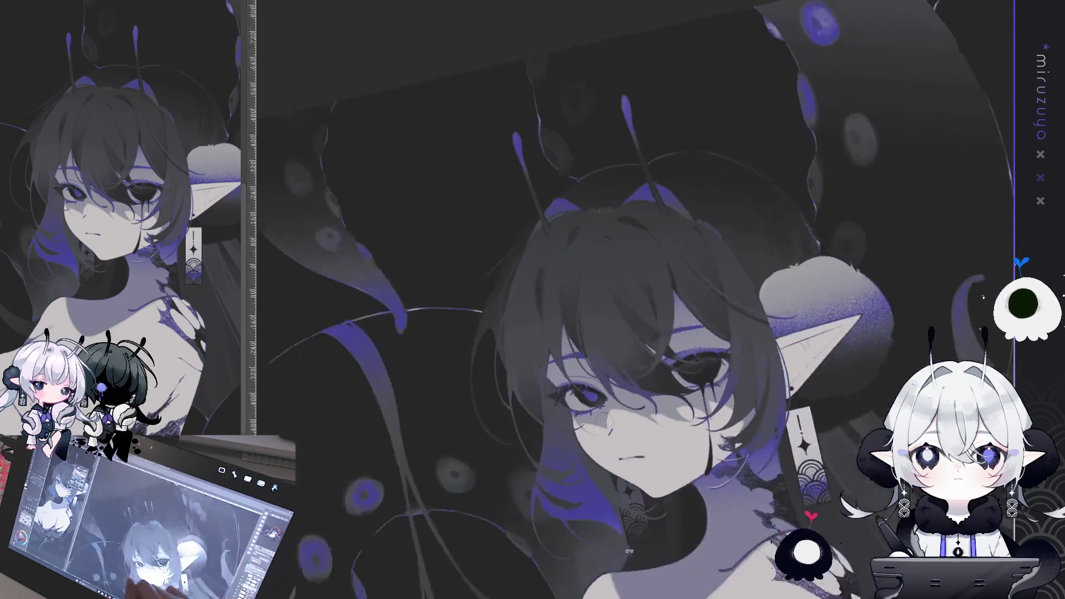
left_click_drag(715, 476, 701, 289)
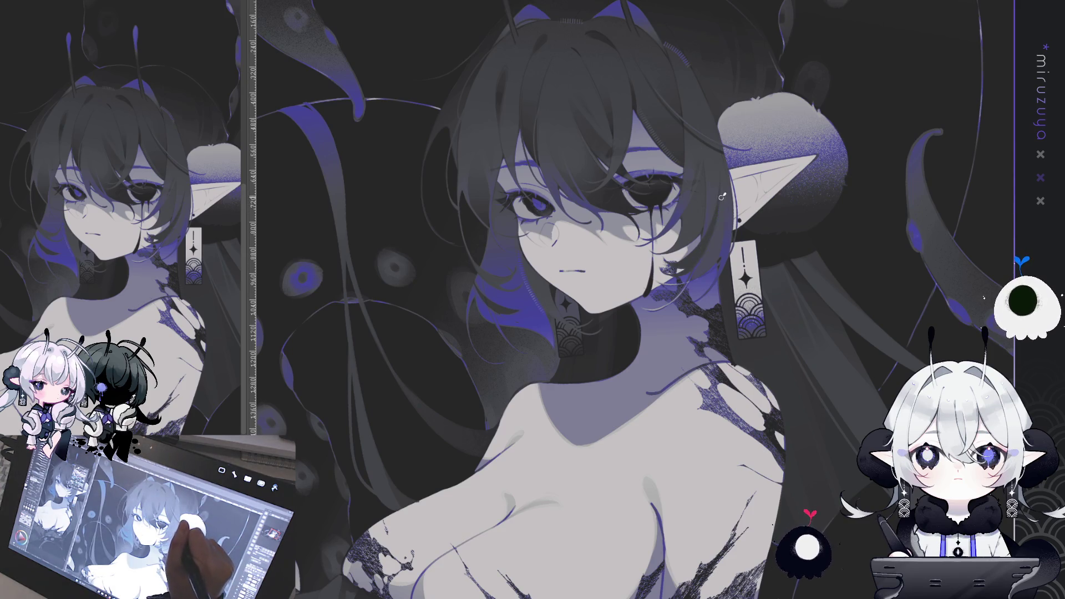
left_click_drag(830, 167, 817, 190)
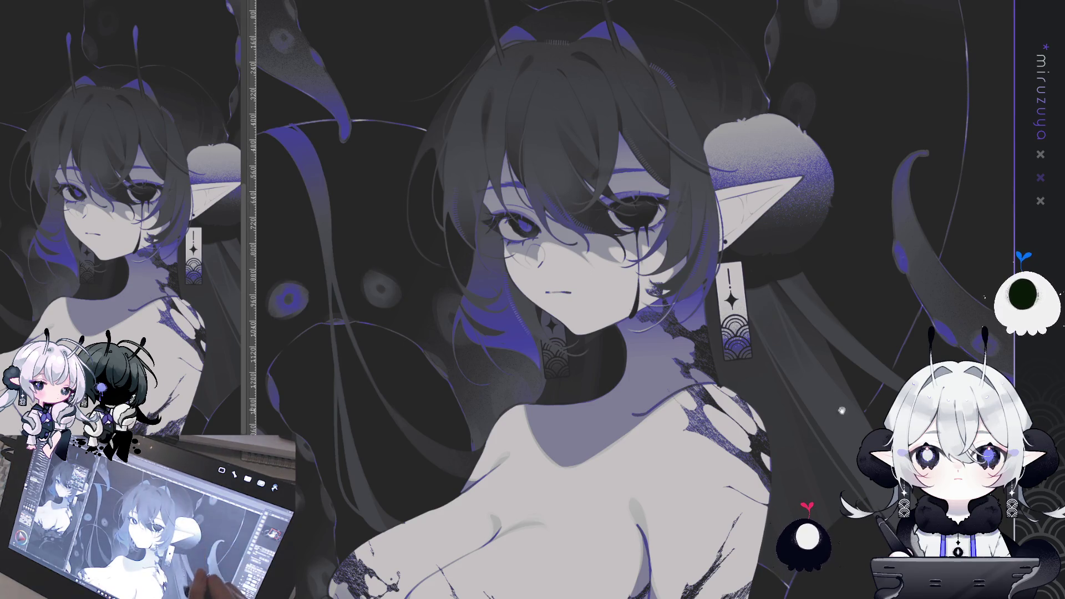
scroll(753, 105, "down", 10)
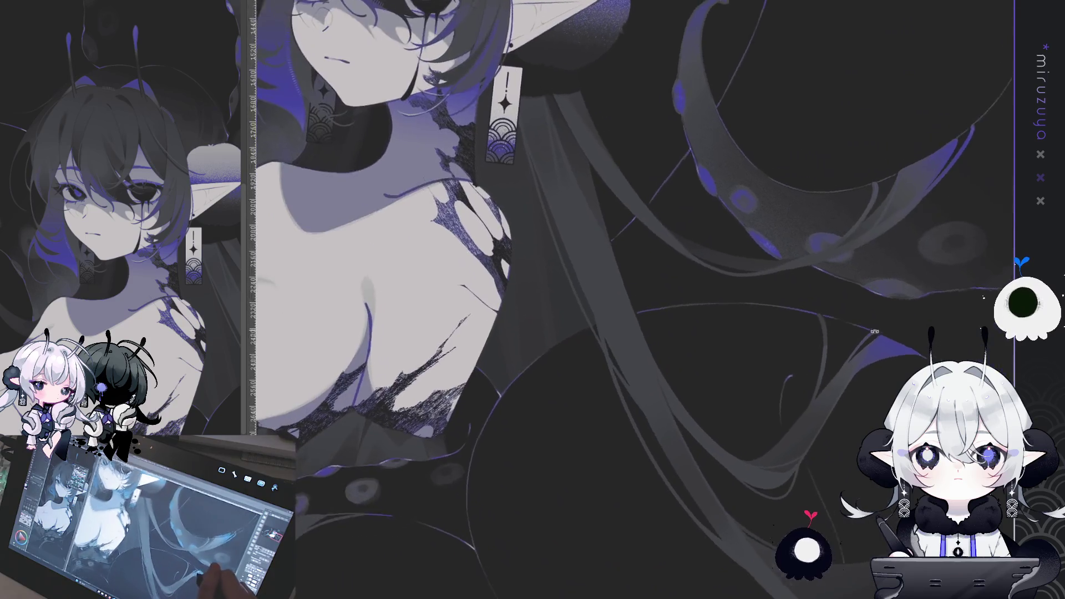
left_click_drag(874, 331, 820, 377)
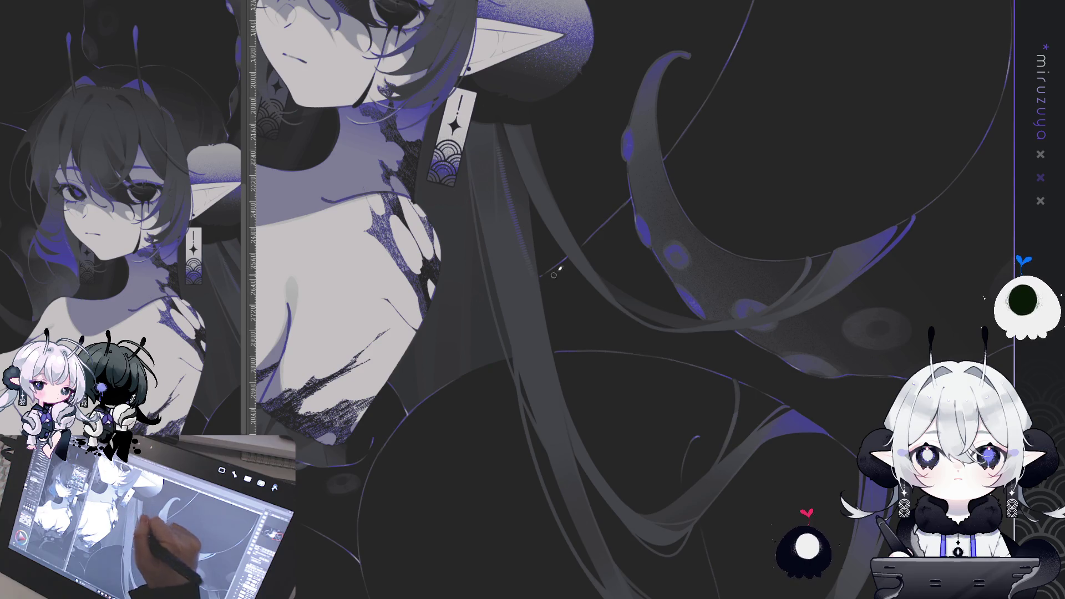
left_click_drag(563, 413, 530, 247)
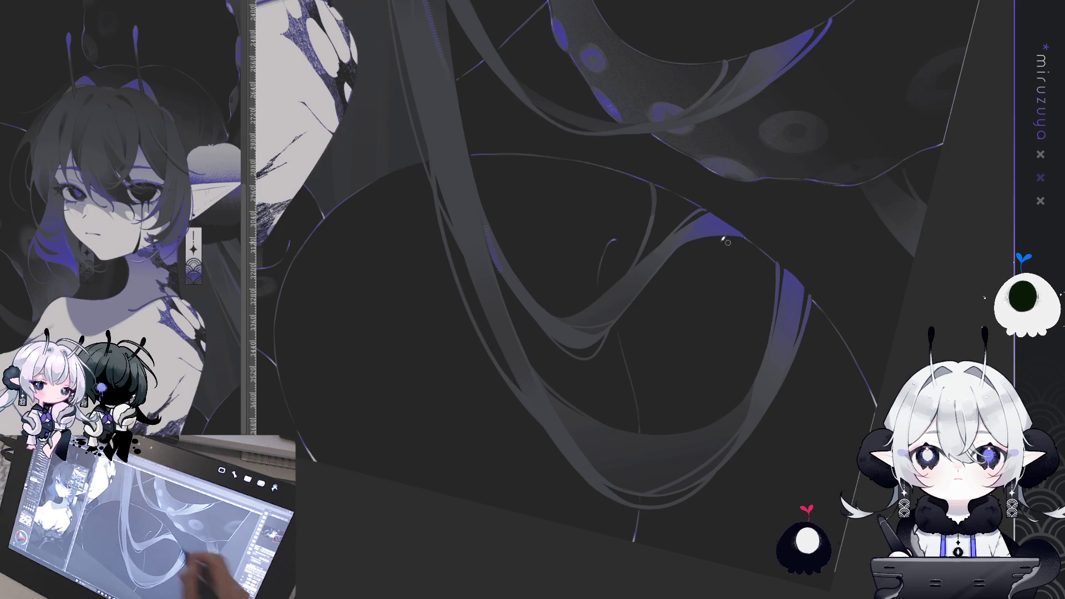
left_click_drag(696, 352, 525, 365)
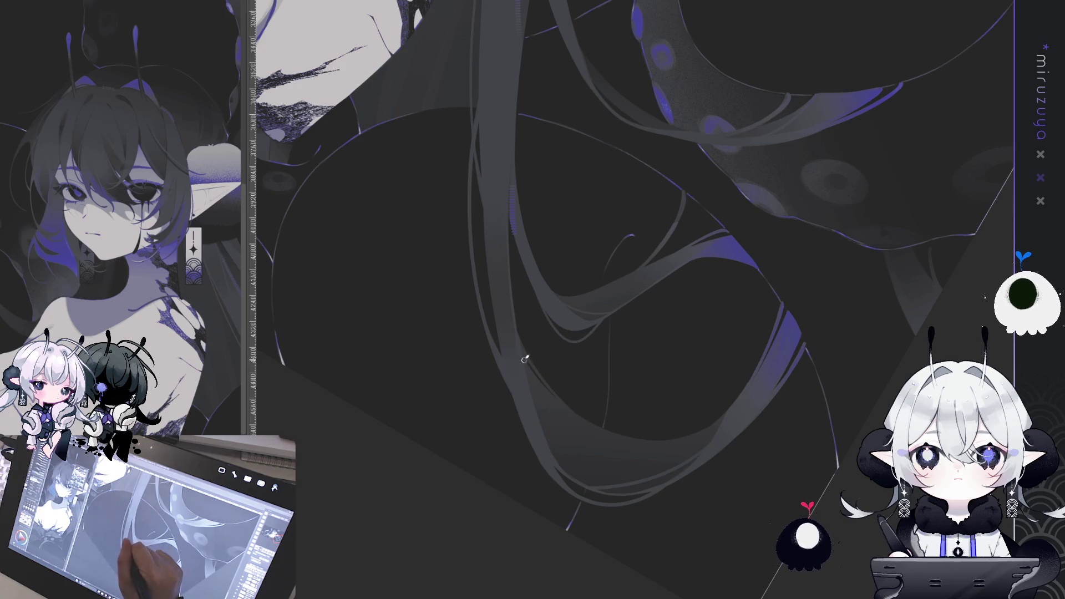
mouse_move(599, 139)
left_mouse_down()
mouse_move(610, 222)
mouse_move(630, 254)
mouse_move(801, 357)
left_mouse_up()
mouse_move(667, 416)
left_mouse_down()
mouse_move(693, 441)
mouse_move(812, 421)
mouse_move(721, 366)
mouse_move(751, 363)
mouse_move(715, 313)
mouse_move(588, 291)
left_mouse_up()
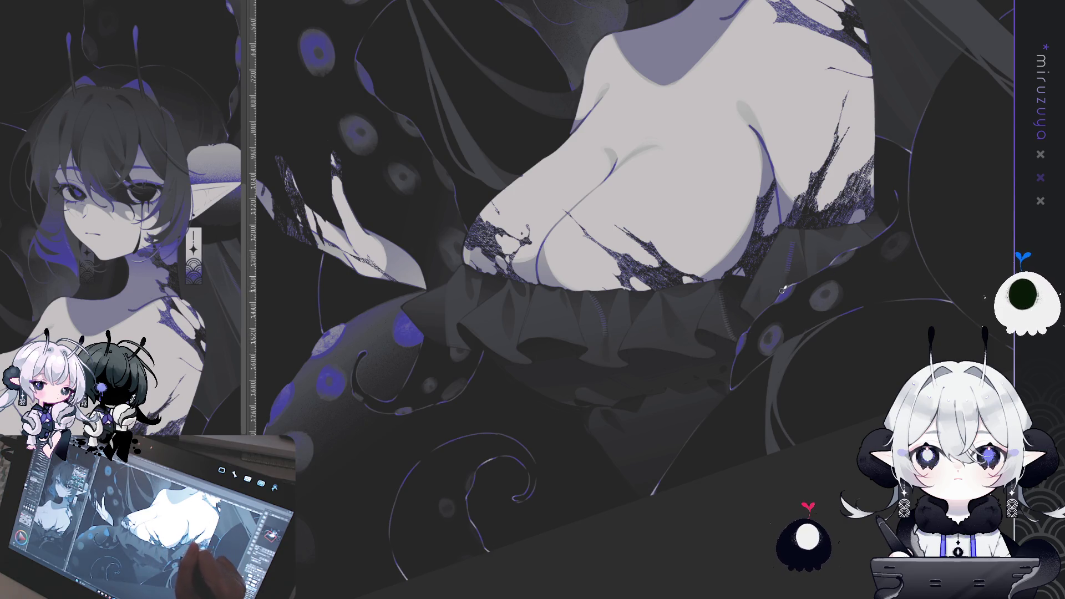
left_click_drag(555, 555, 581, 297)
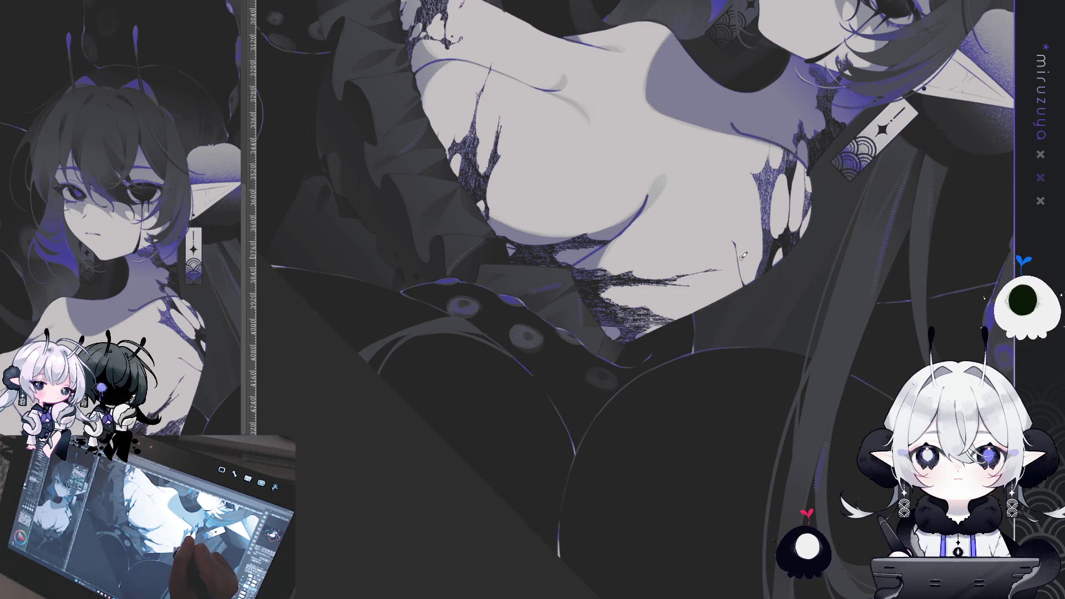
scroll(736, 261, "up", 5)
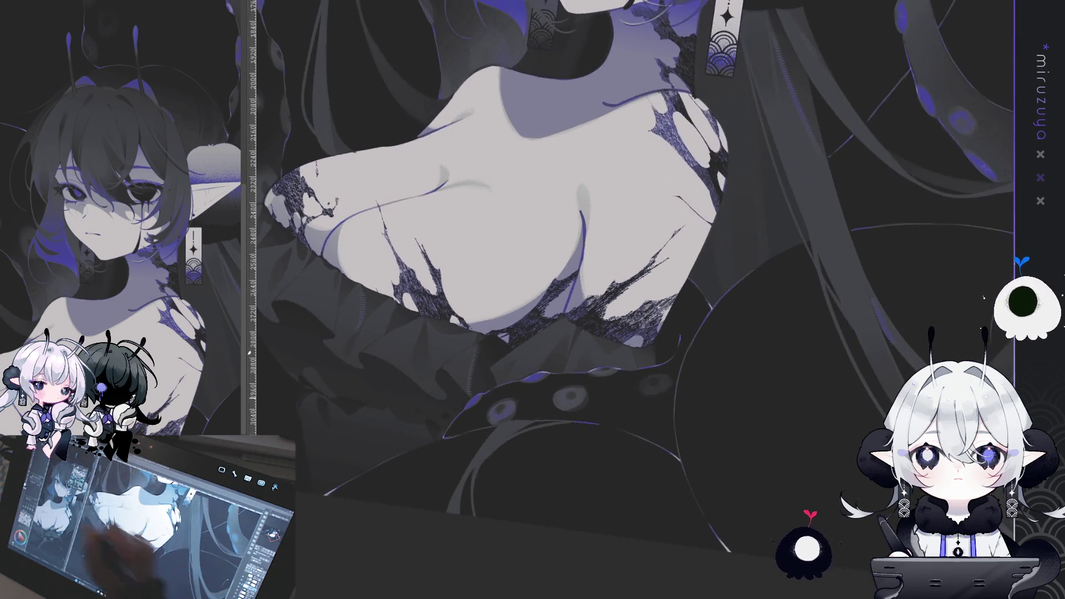
left_click_drag(646, 275, 625, 391)
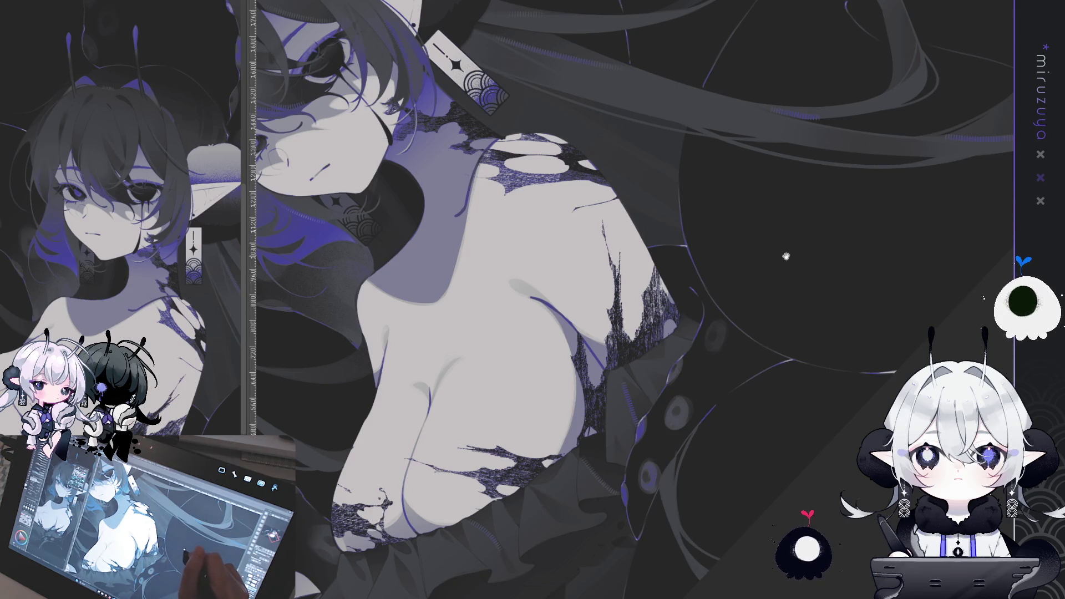
mouse_move(782, 251)
left_mouse_down()
mouse_move(690, 361)
mouse_move(850, 225)
mouse_move(749, 400)
mouse_move(765, 404)
mouse_move(710, 409)
mouse_move(738, 424)
left_mouse_up()
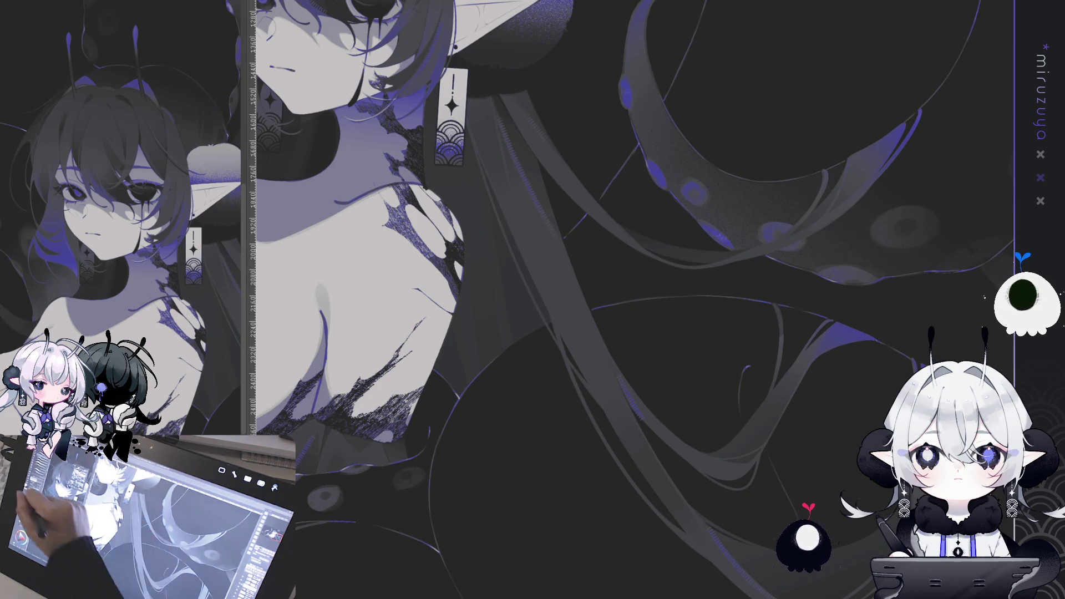
left_click_drag(483, 213, 492, 341)
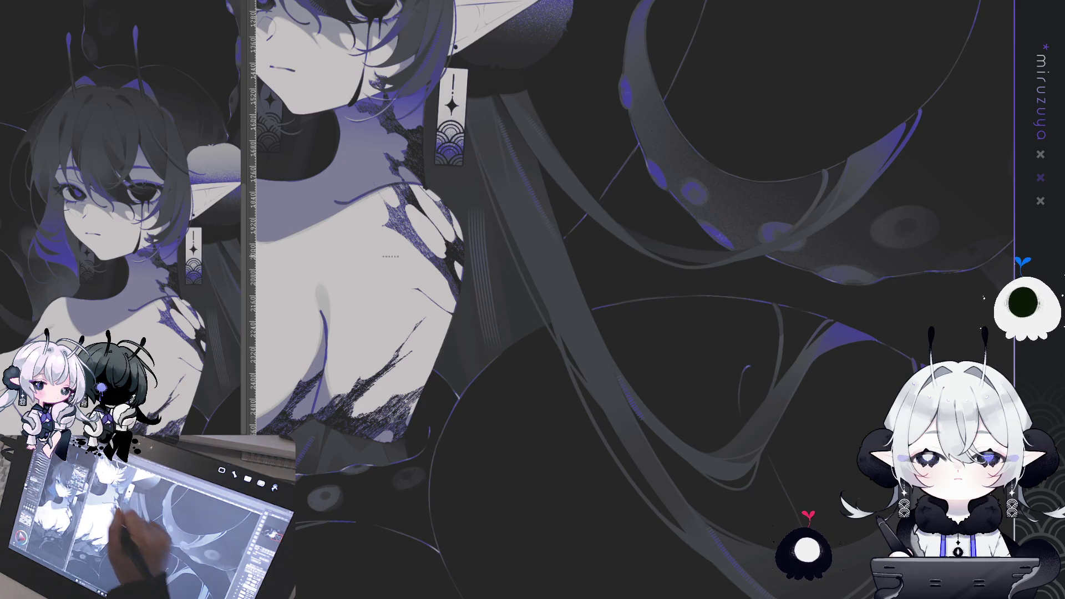
key("ctrl+z")
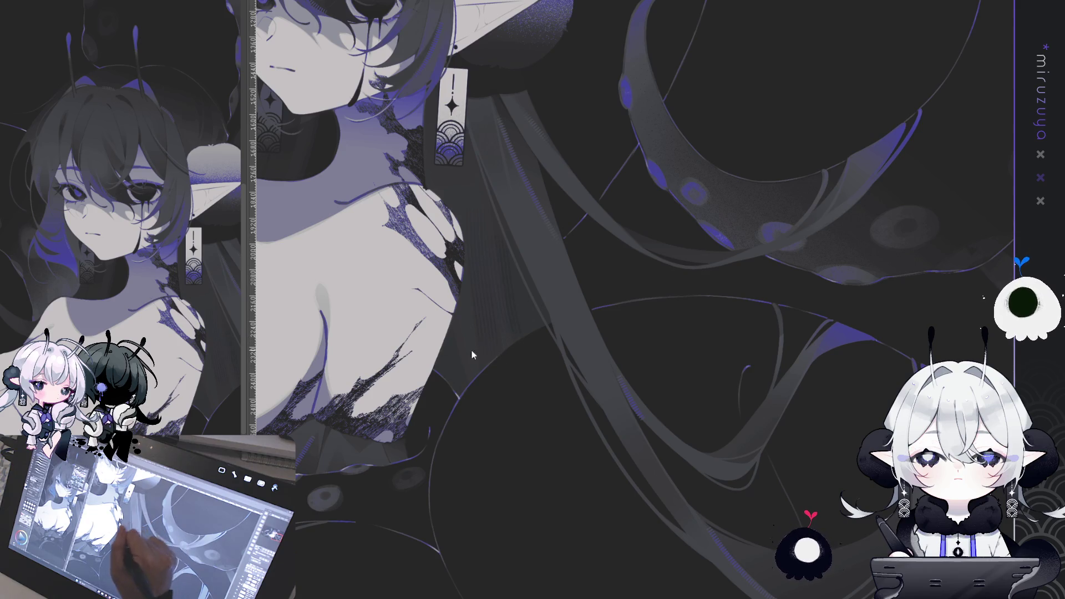
left_click_drag(587, 225, 427, 187)
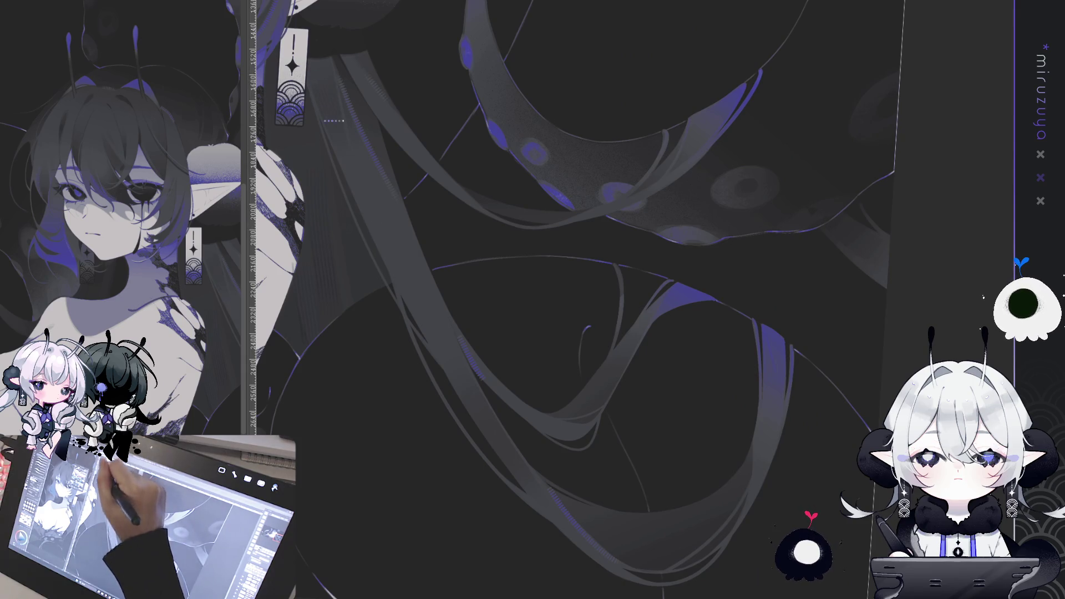
left_click_drag(544, 514, 418, 234)
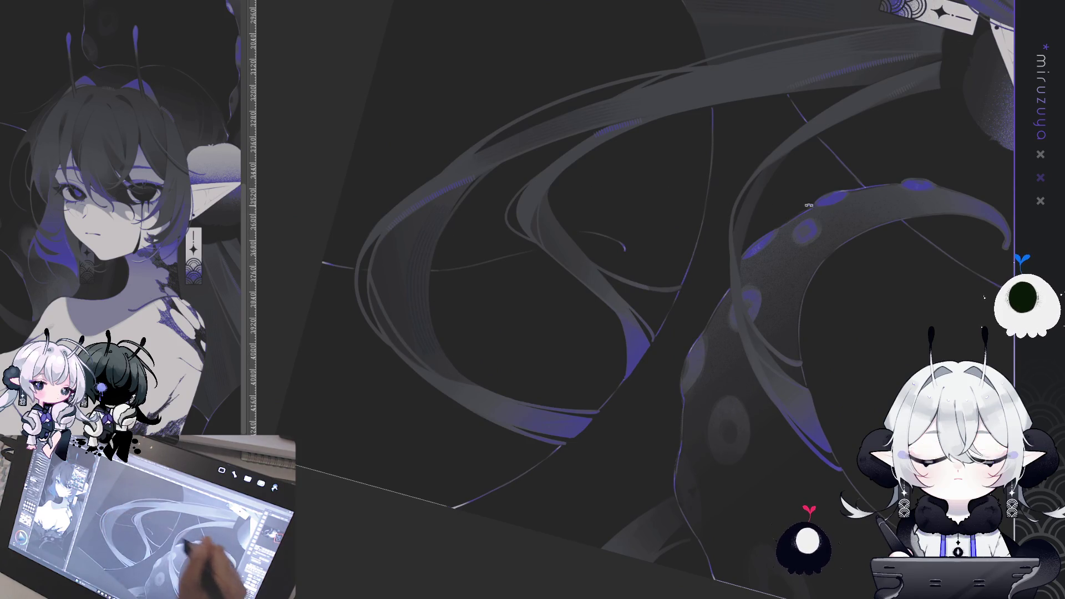
left_click_drag(428, 258, 388, 139)
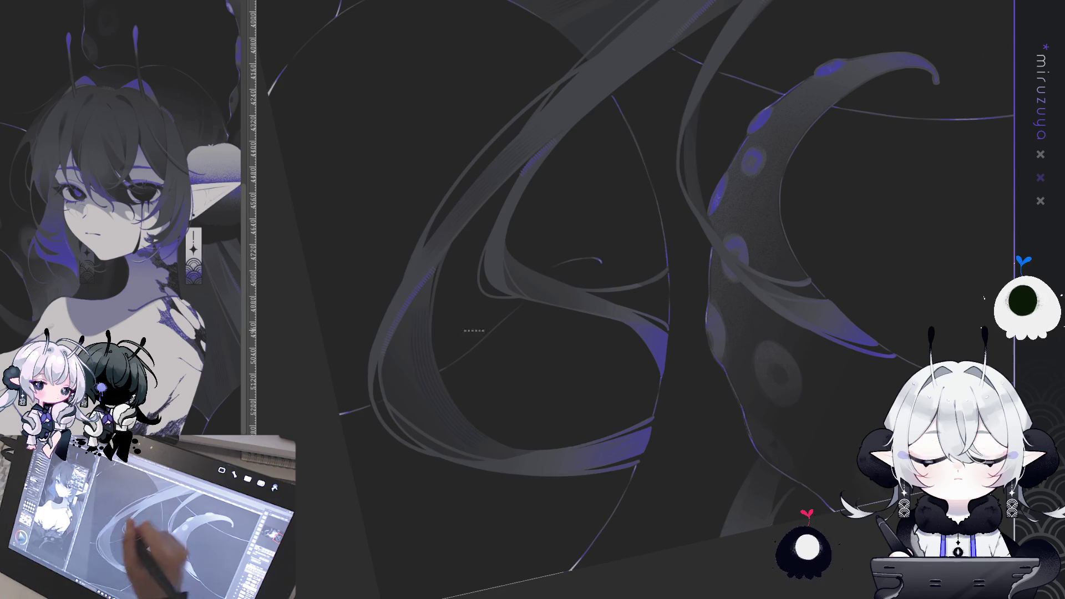
mouse_move(638, 460)
left_mouse_down()
mouse_move(658, 501)
mouse_move(618, 388)
mouse_move(538, 418)
mouse_move(520, 254)
mouse_move(591, 244)
left_mouse_up()
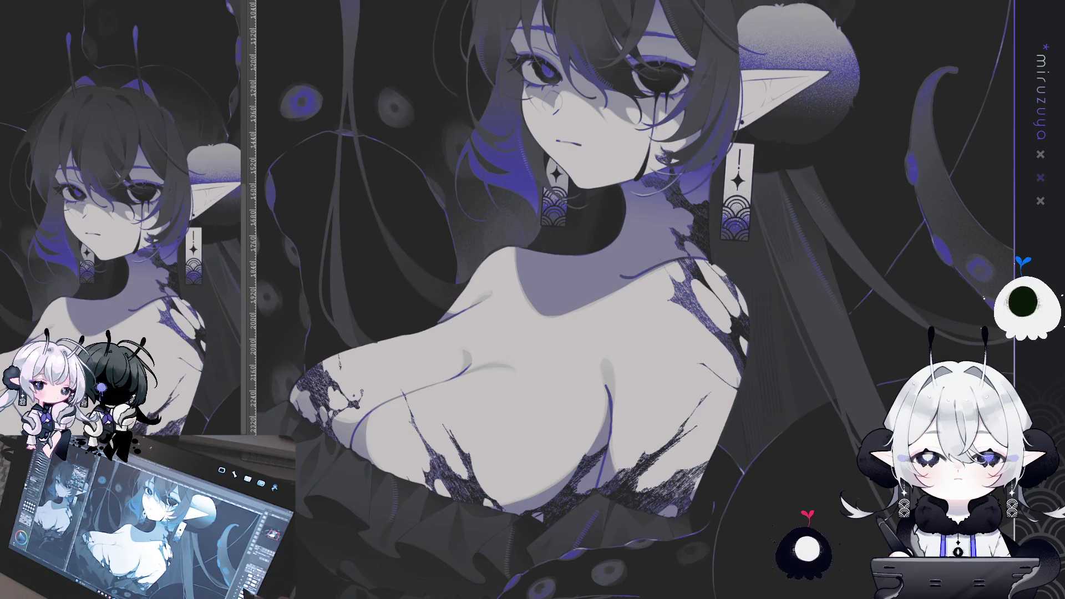
scroll(627, 299, "up", 10)
left_click_drag(683, 377, 606, 229)
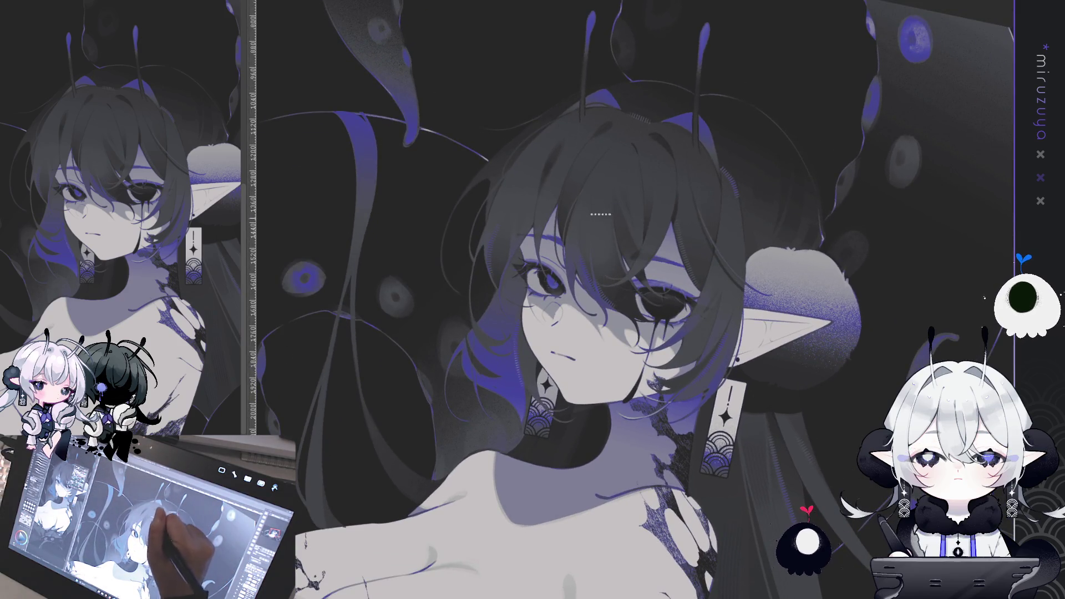
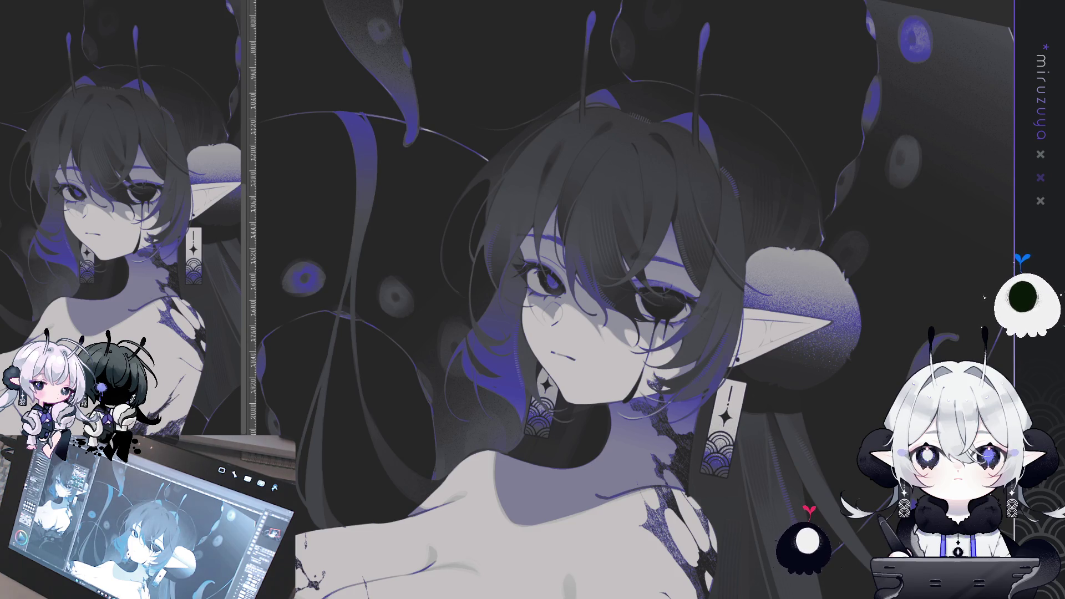
Rotate the view around the face, then pan down to the ruffled waist and coiled tentacles
key("minus")
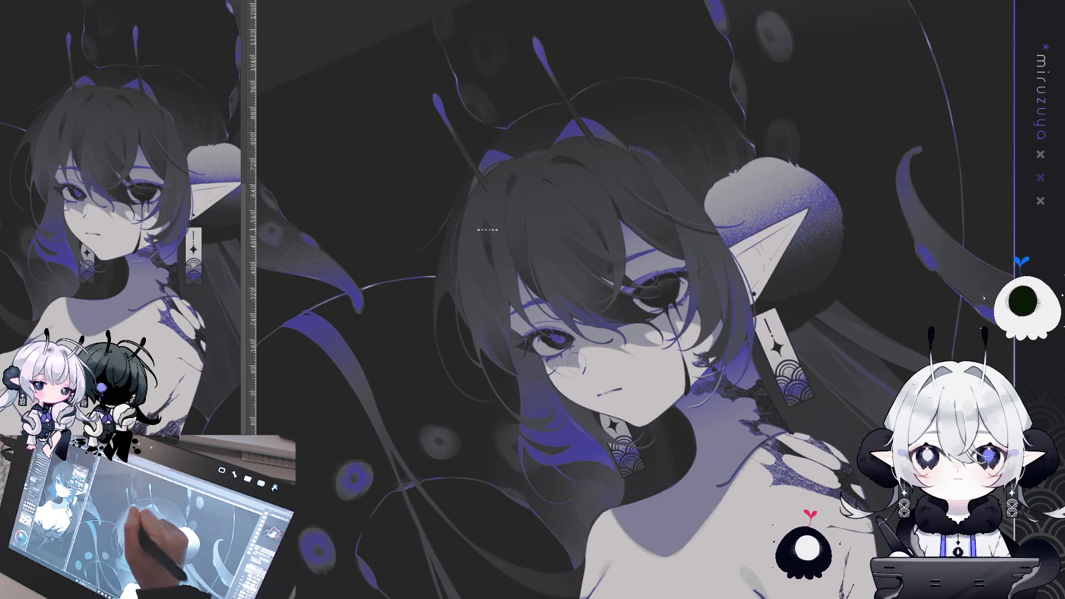
key("asciicircum")
scroll(499, 251, "down", 3)
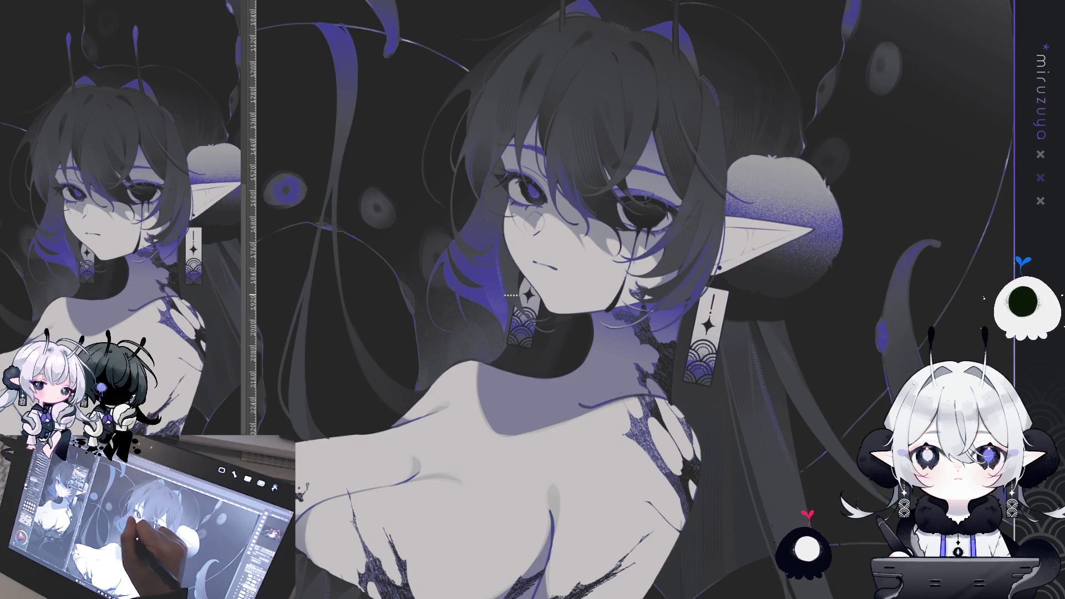
key("minus")
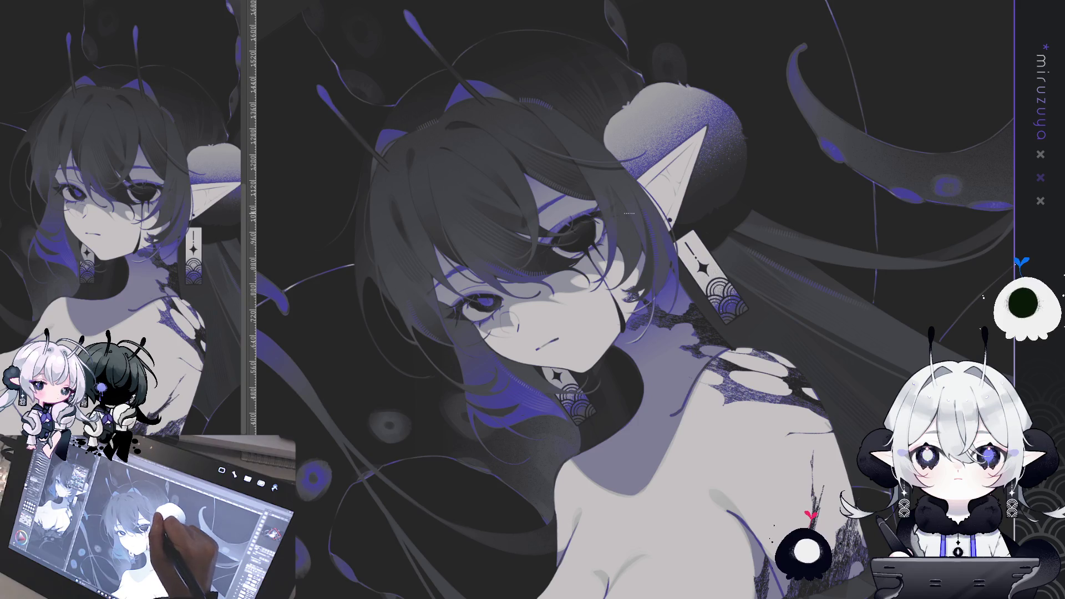
key("asciicircum")
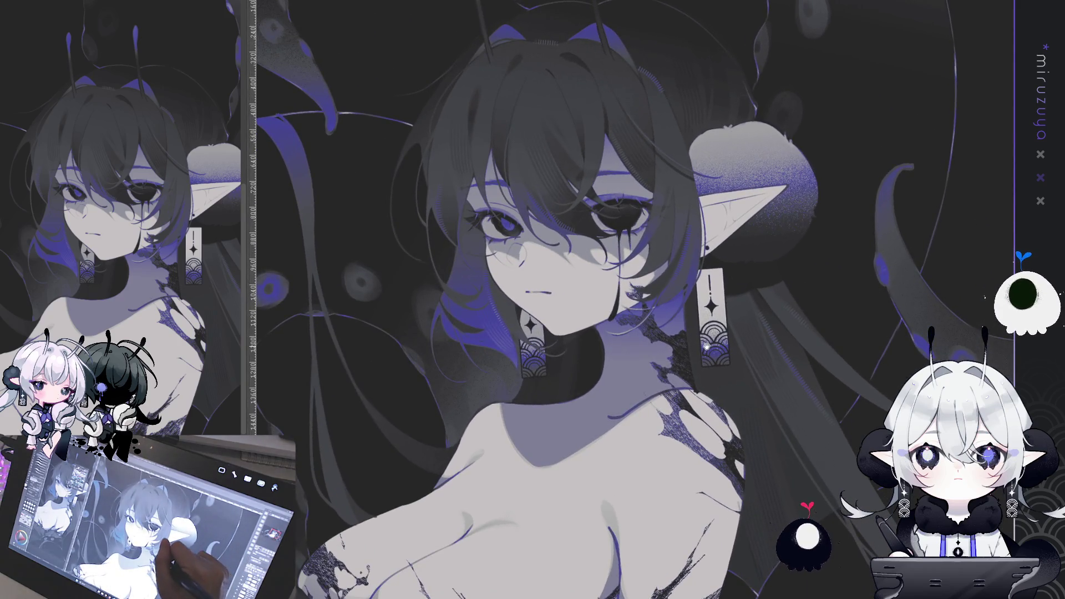
left_click_drag(745, 363, 759, 209)
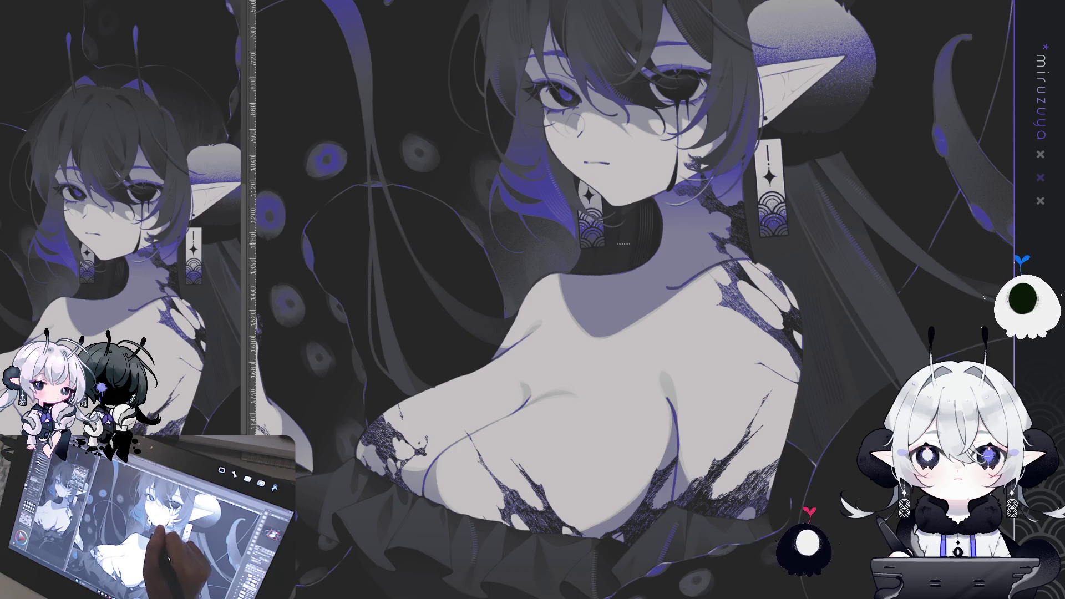
mouse_move(577, 360)
left_mouse_down()
mouse_move(571, 211)
mouse_move(610, 128)
mouse_move(632, 111)
left_mouse_up()
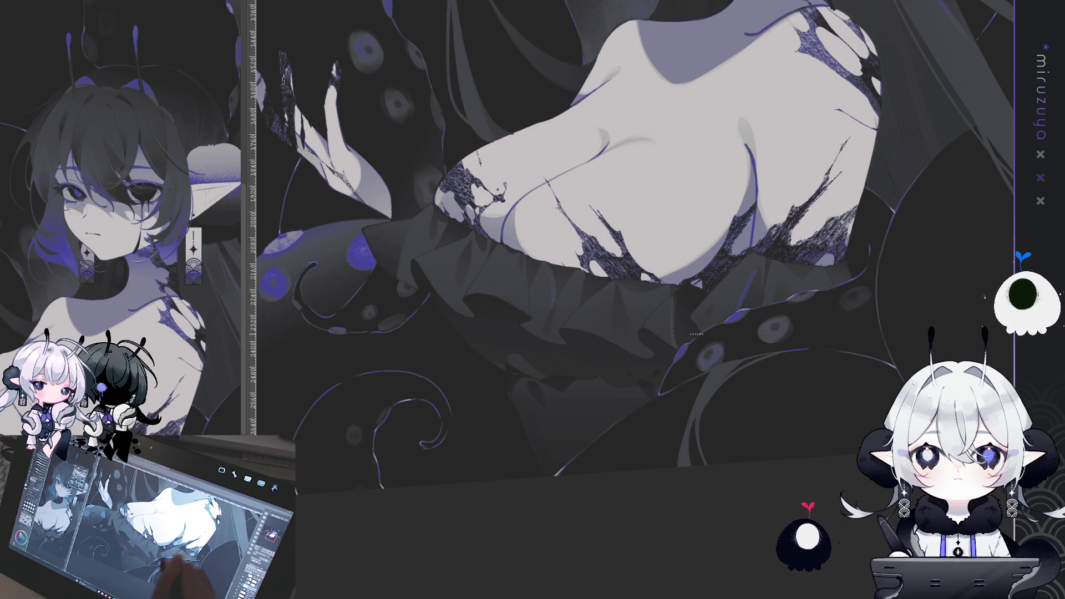
Zoom out to the whole figure, tilt the view steeply onto the face, then straighten it
left_click_drag(604, 341, 714, 227)
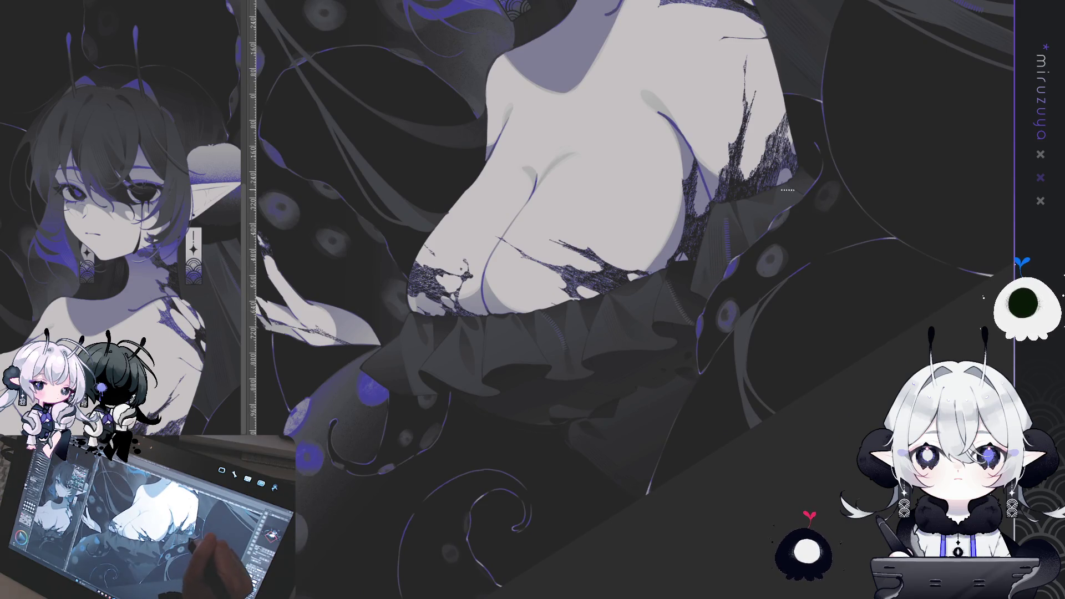
mouse_move(681, 260)
left_mouse_down()
mouse_move(593, 484)
mouse_move(550, 471)
left_mouse_up()
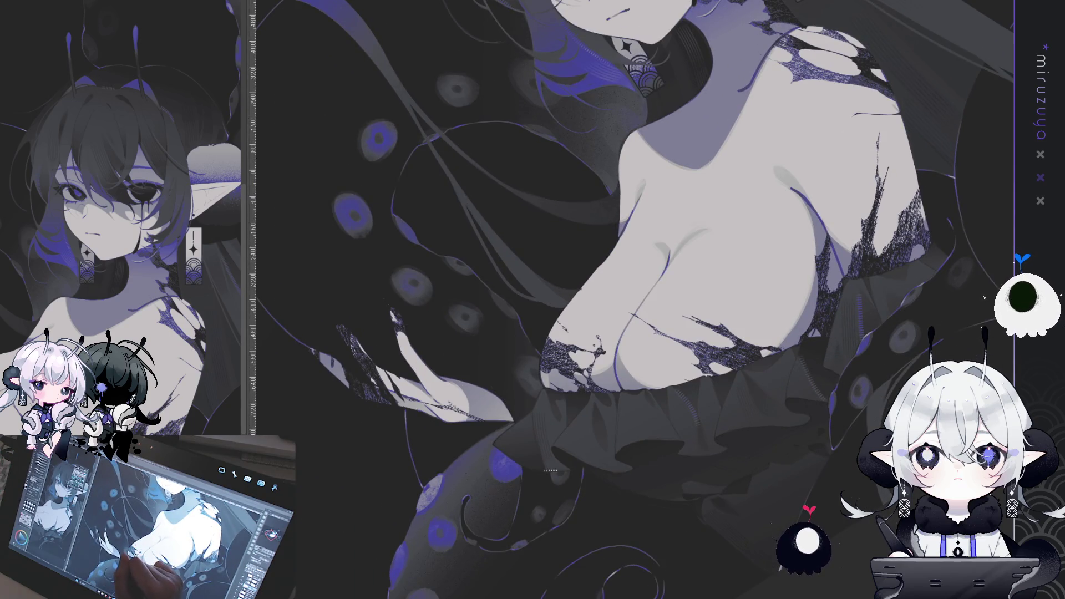
key("ctrl+minus")
key("ctrl+minus")
key("ctrl+minus")
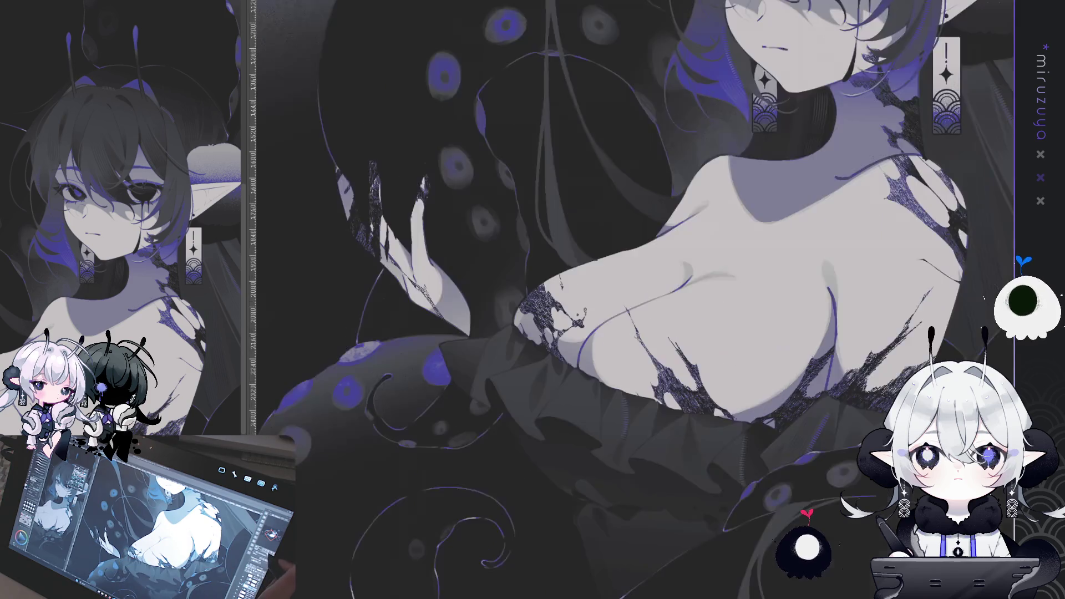
left_click_drag(818, 328, 752, 461)
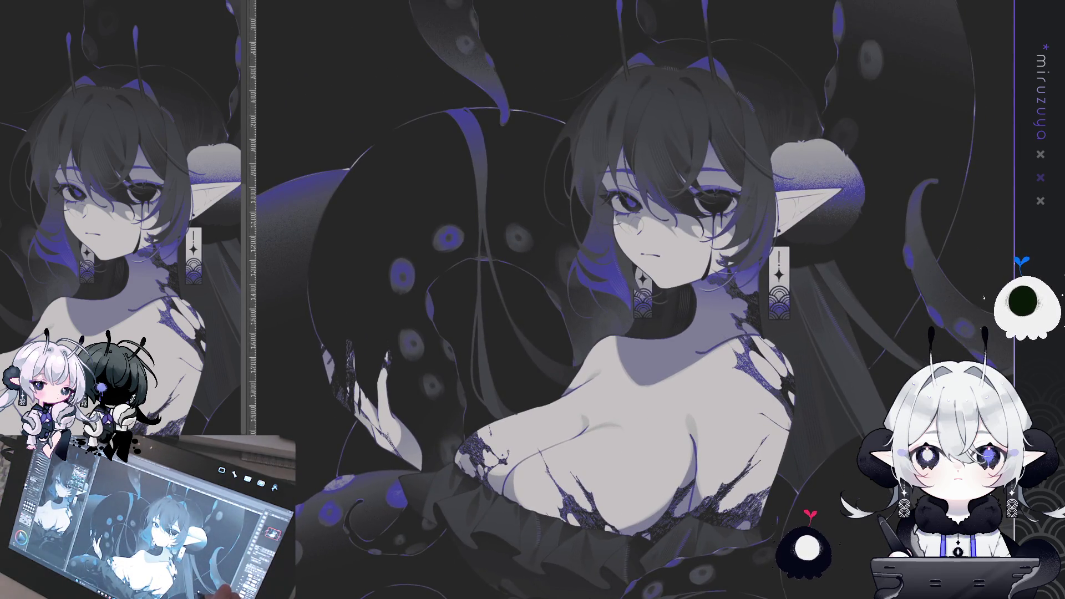
left_click_drag(655, 299, 626, 288)
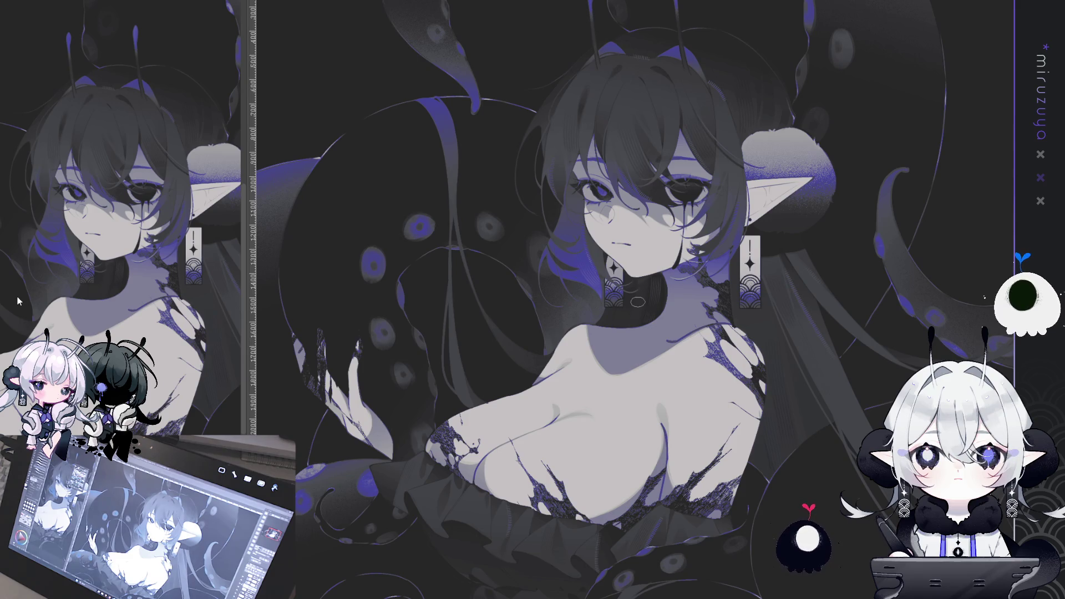
left_click_drag(609, 278, 386, 185)
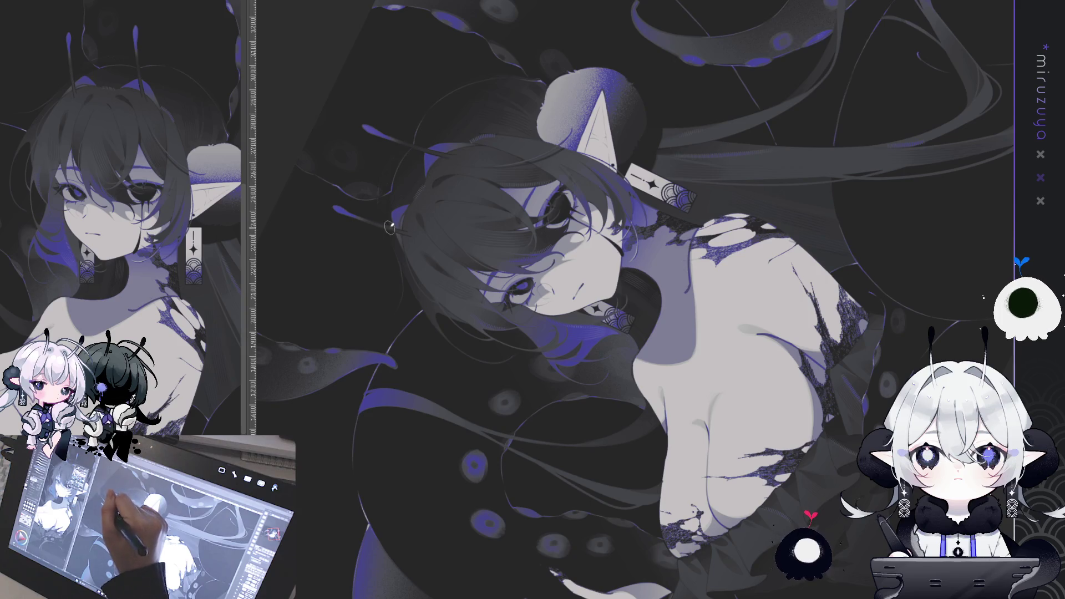
key("ctrl+at")
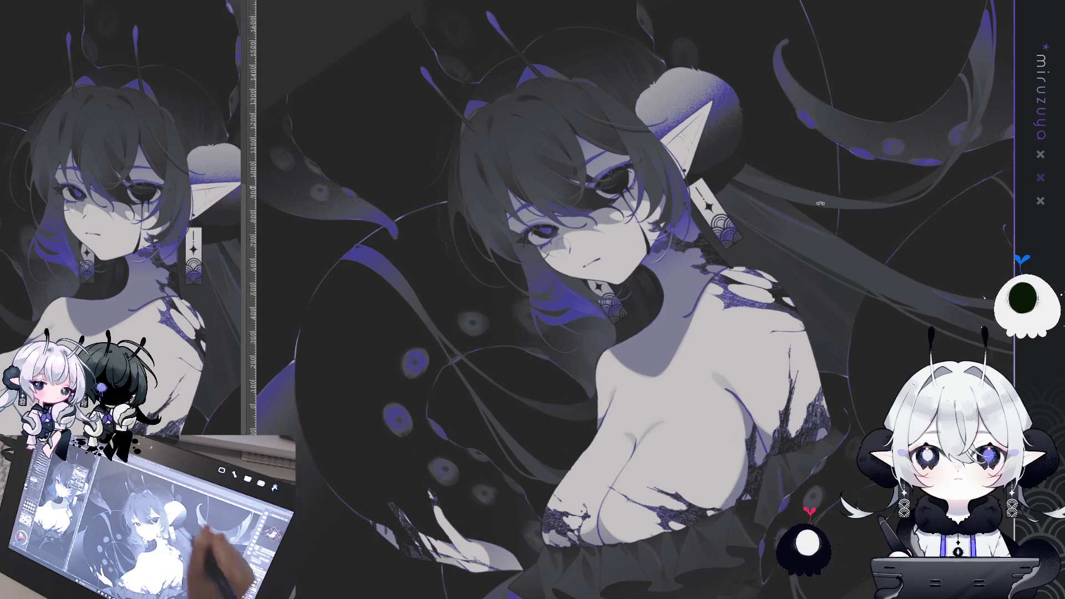
Tilt the view about 65° and 60°, rotate back upright, and pan to the violet-spotted tentacles
left_click_drag(637, 250, 693, 343)
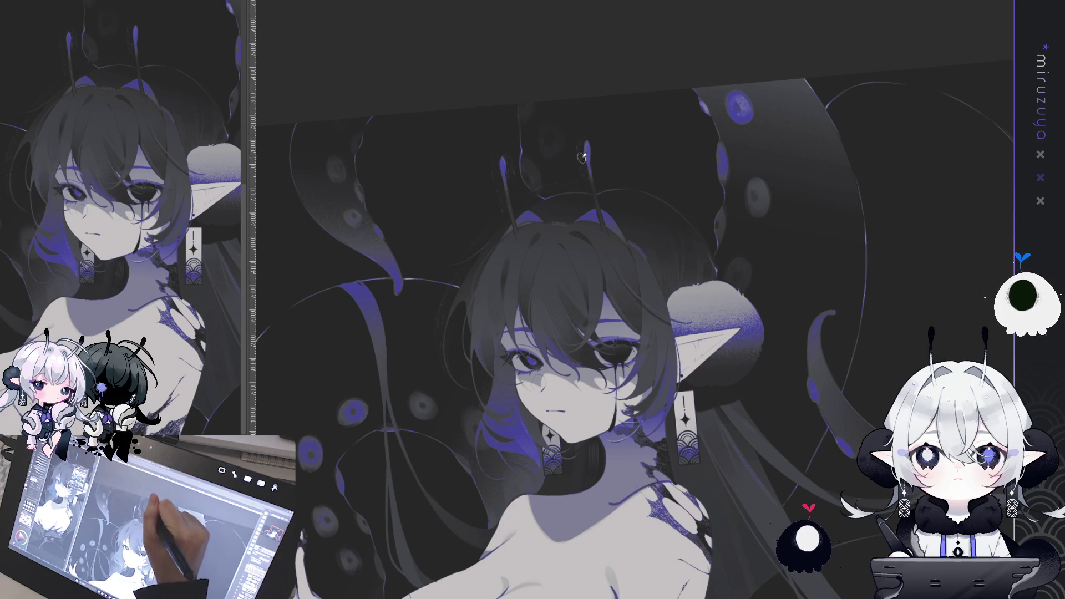
left_click_drag(603, 181, 735, 232)
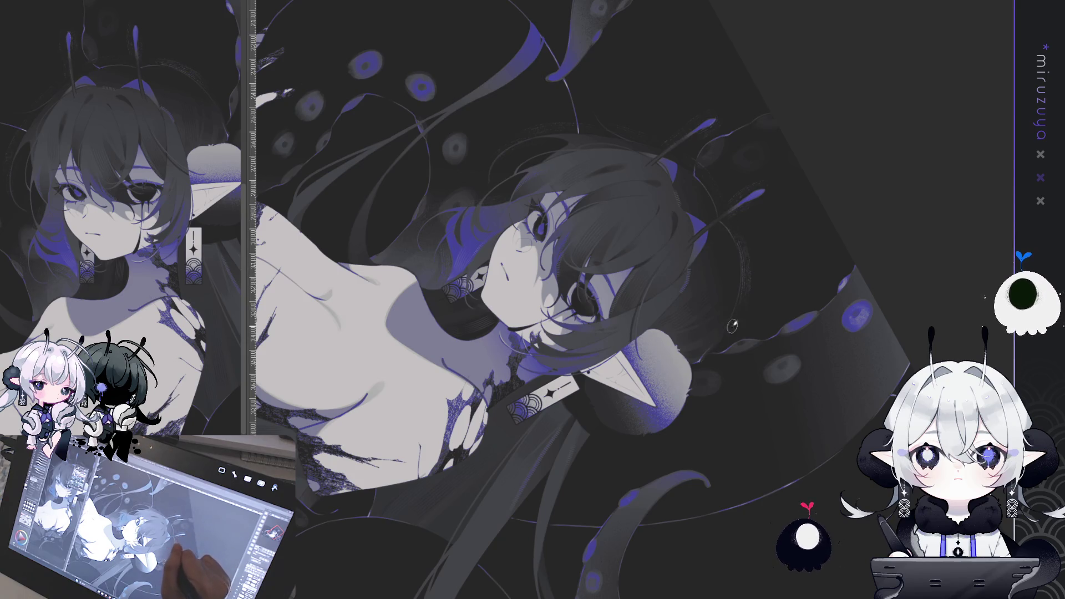
left_click_drag(708, 361, 725, 274)
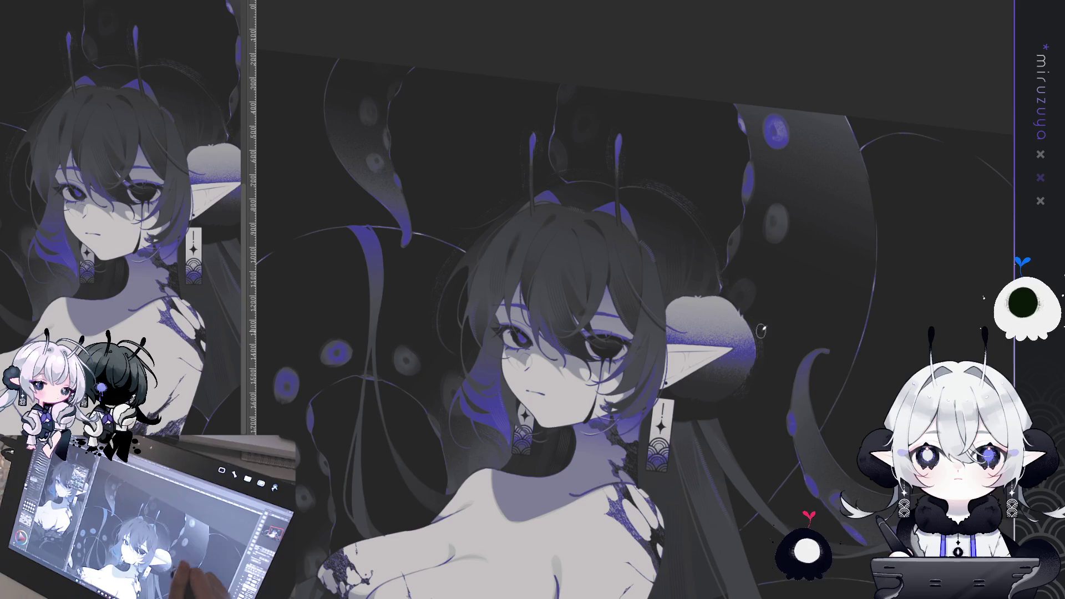
left_click_drag(813, 443, 569, 187)
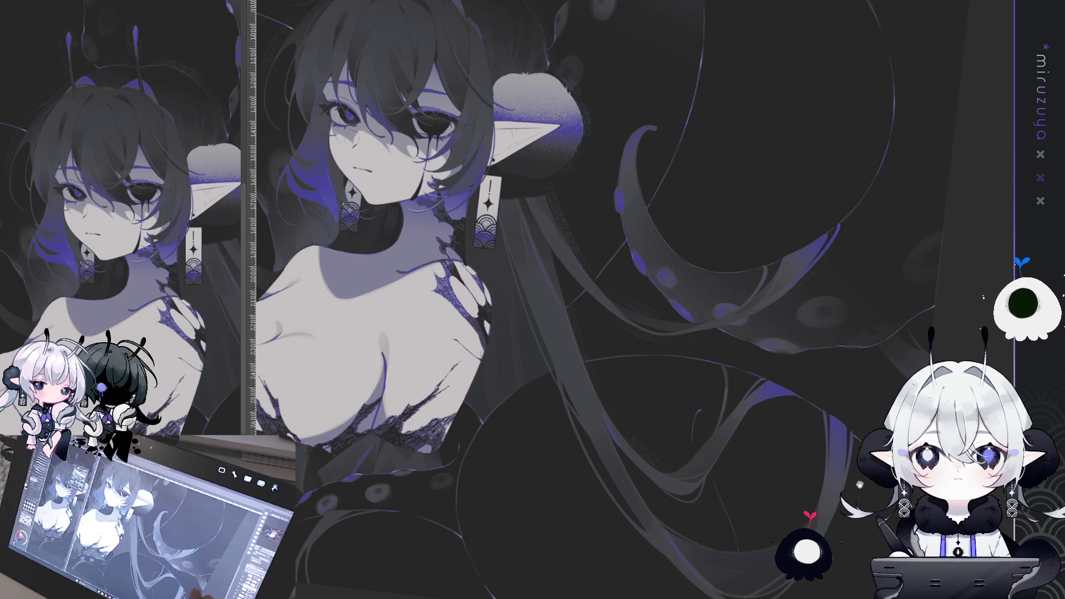
Pan and tilt onto the upper body, then zoom in on the torn bodice and waist ruffles
scroll(632, 420, "down", 3)
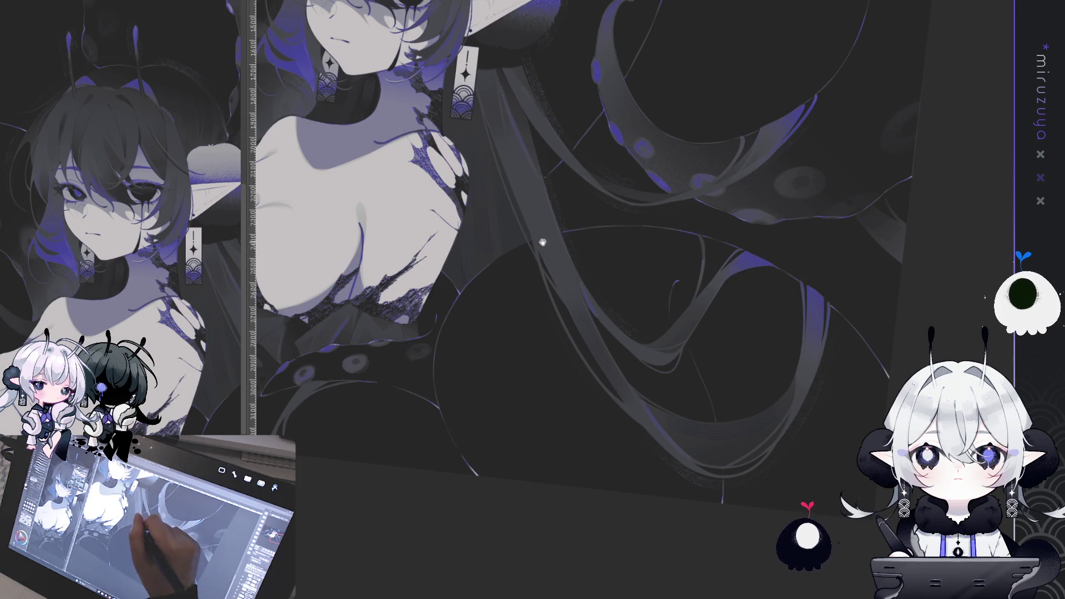
left_click_drag(610, 189, 602, 472)
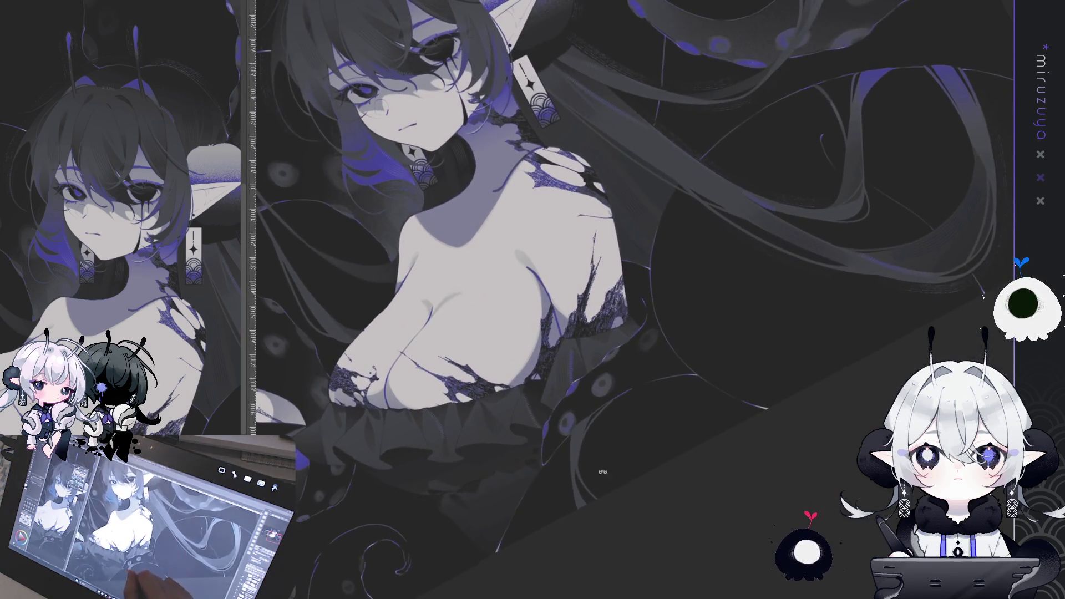
left_click_drag(620, 179, 531, 182)
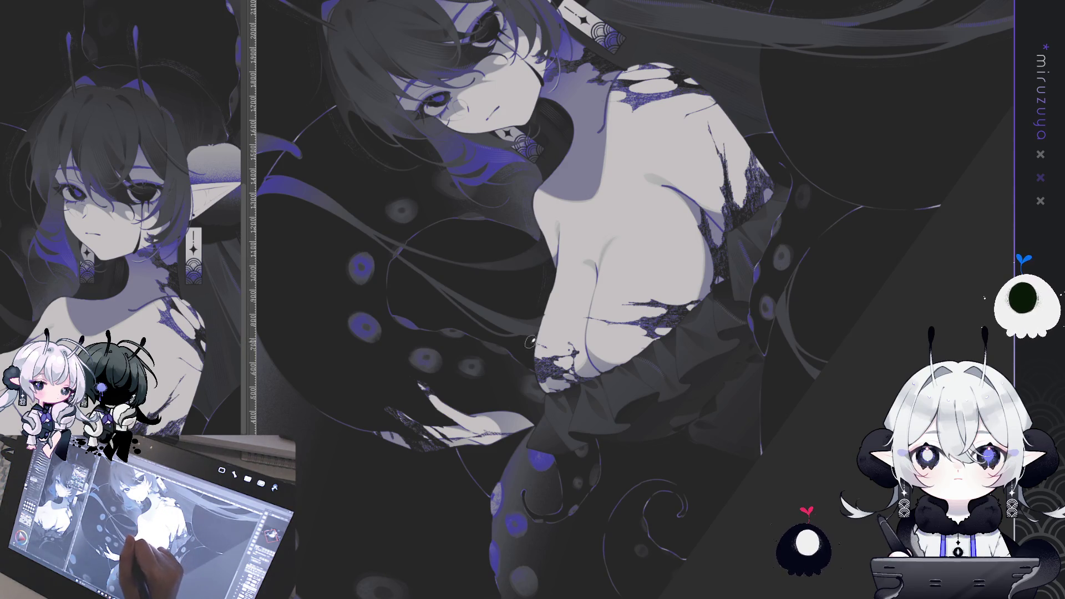
left_click_drag(538, 372, 498, 261)
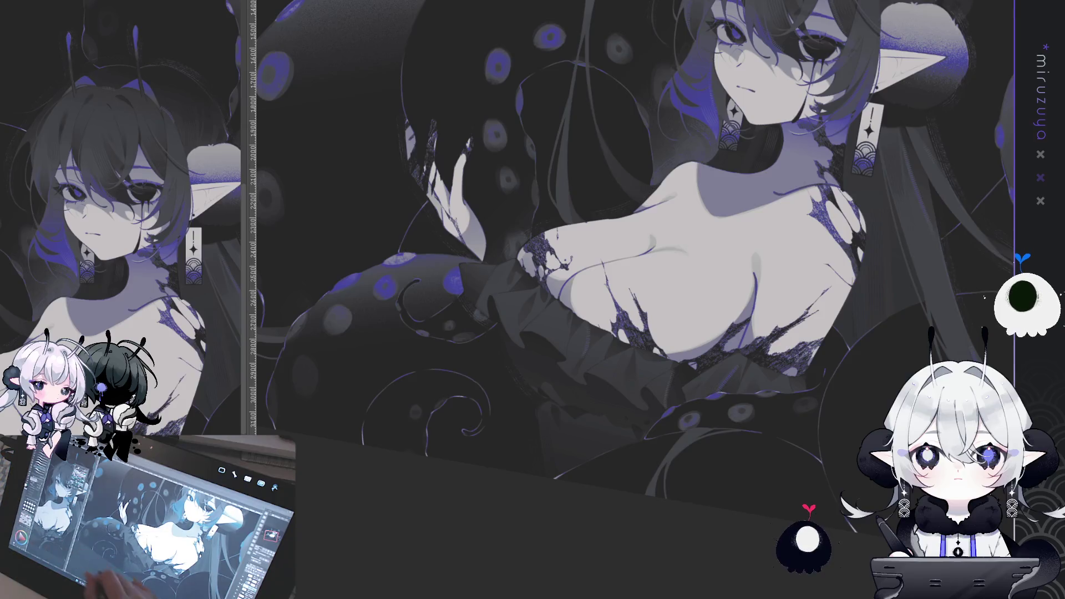
scroll(632, 311, "up", 2)
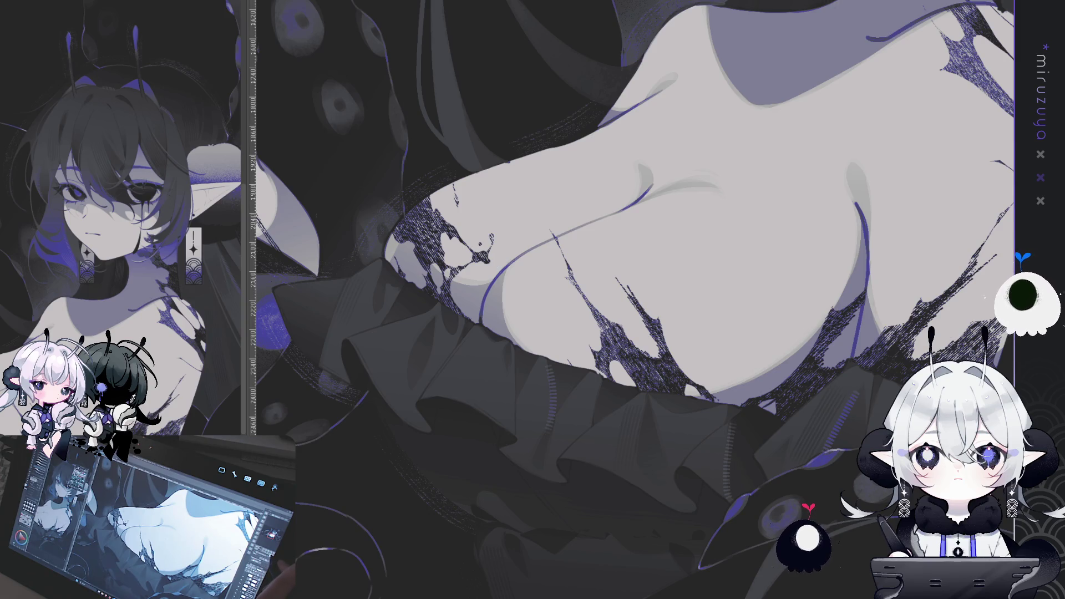
Turn the view onto the ruffled waist and switch the artwork to grayscale to check values
left_click_drag(587, 332, 612, 315)
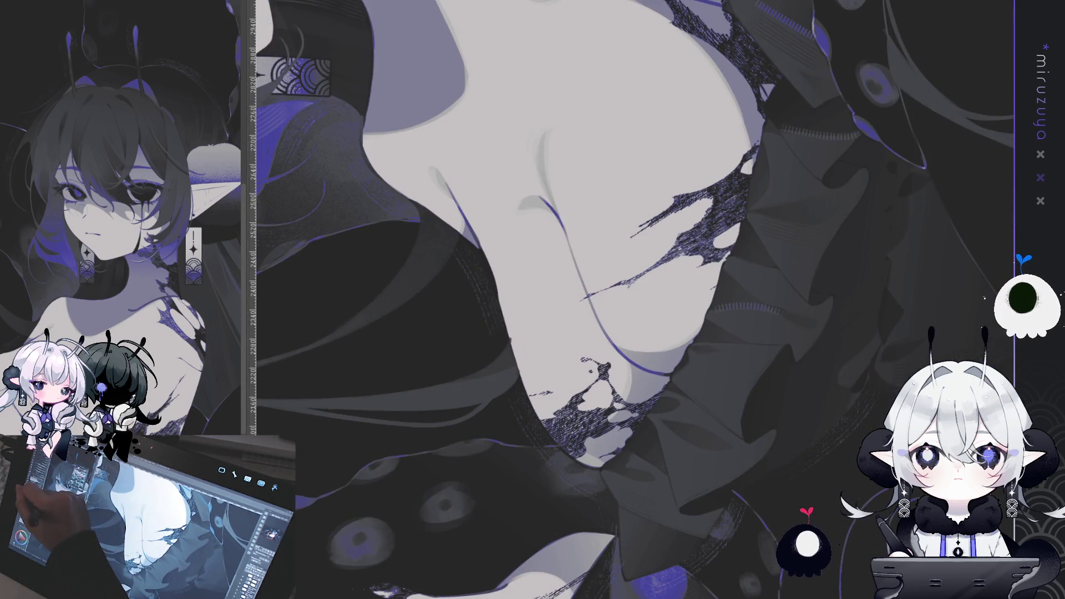
key("ctrl+y")
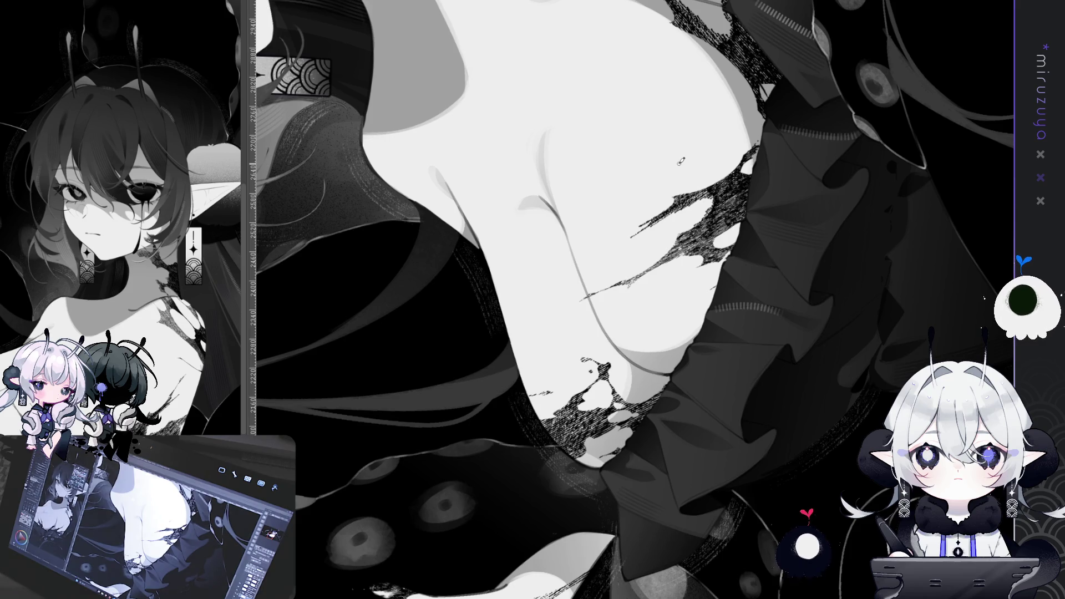
Look closer at the torso and neck, then fit the whole illustration to the window
mouse_move(693, 444)
left_mouse_down()
mouse_move(752, 537)
mouse_move(745, 529)
left_mouse_up()
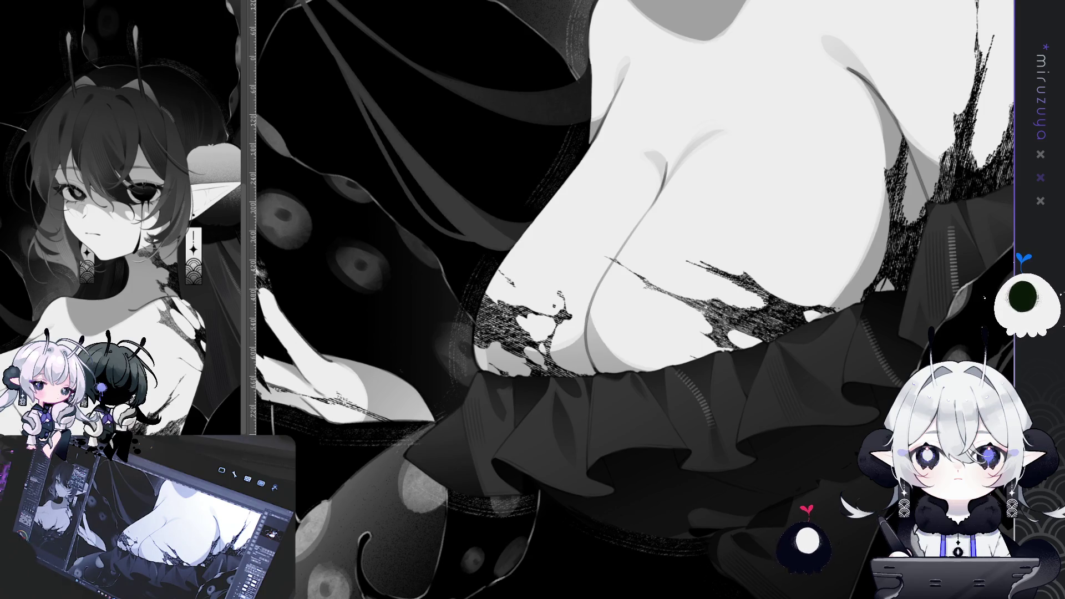
mouse_move(666, 278)
left_mouse_down()
mouse_move(739, 314)
mouse_move(863, 280)
mouse_move(867, 302)
left_mouse_up()
scroll(739, 314, "up", 2)
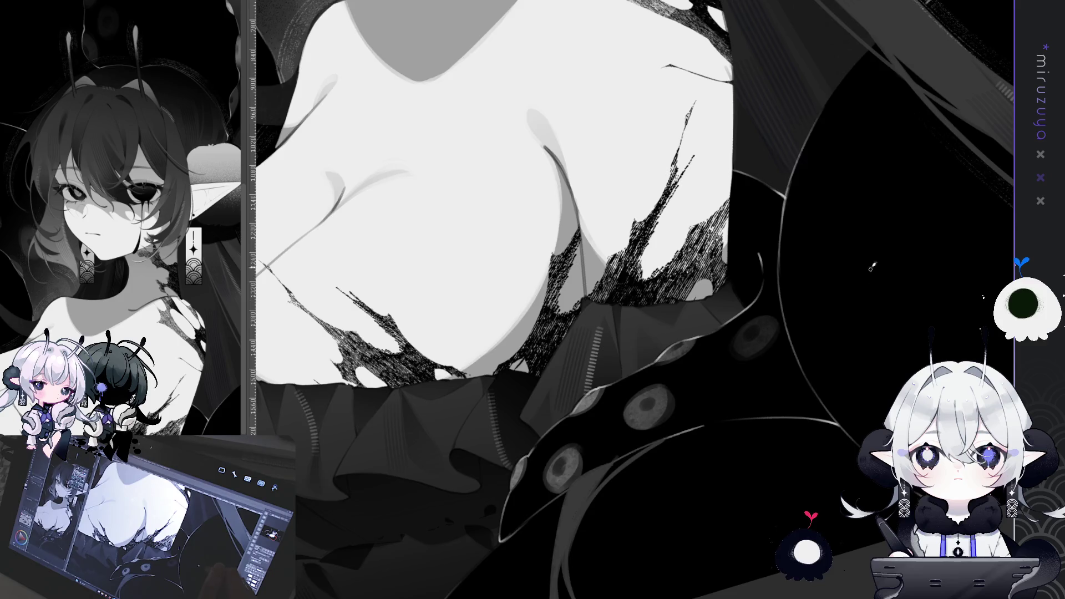
left_click_drag(870, 266, 865, 289)
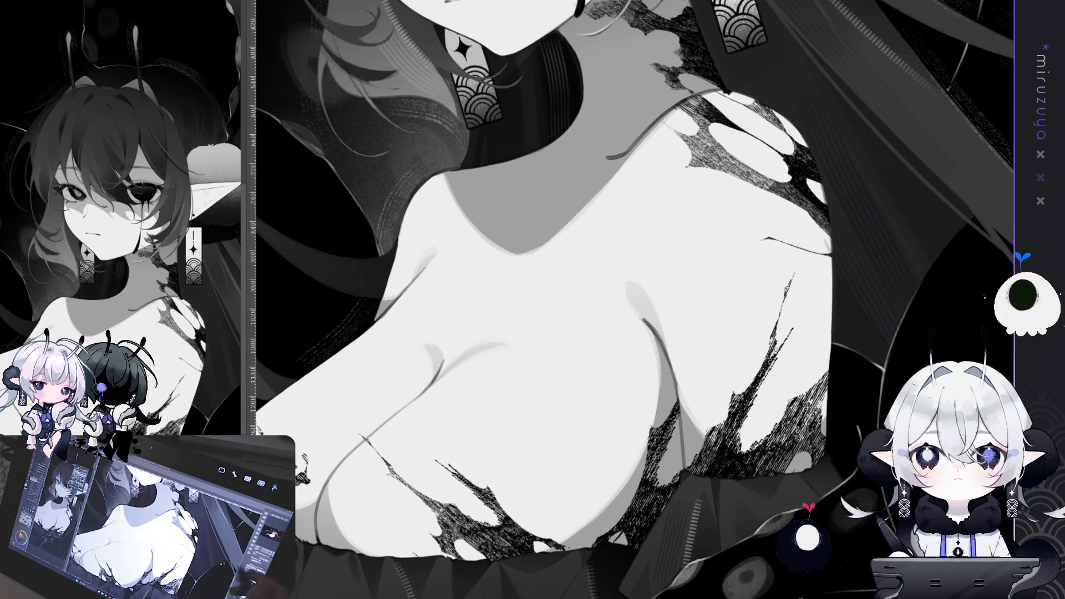
key("ctrl+0")
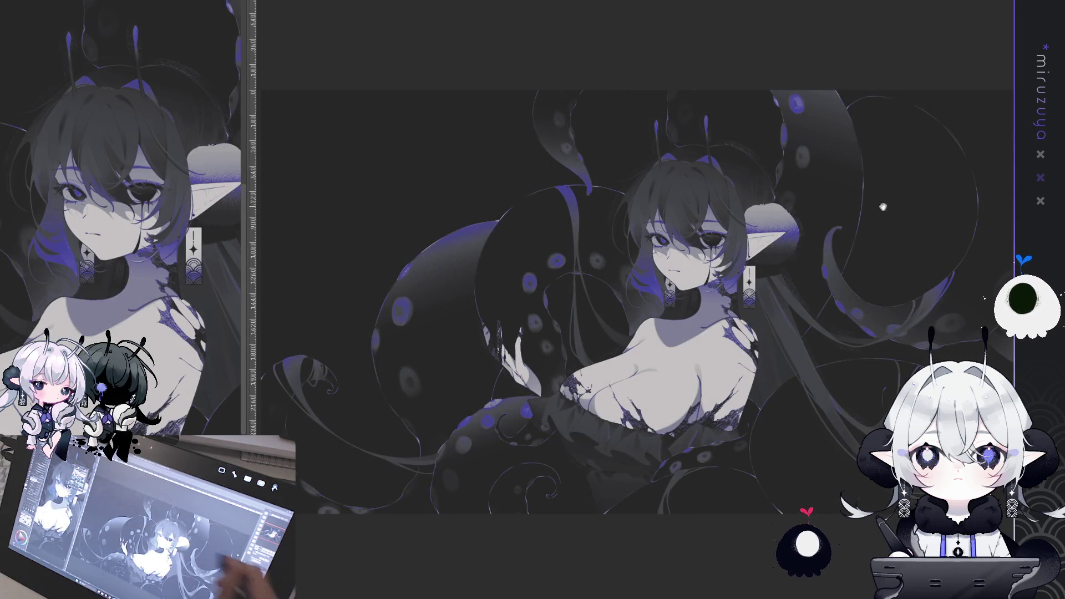
Spray faint speckles across the dark background and enlarge the spray brush
left_click_drag(883, 206, 916, 170)
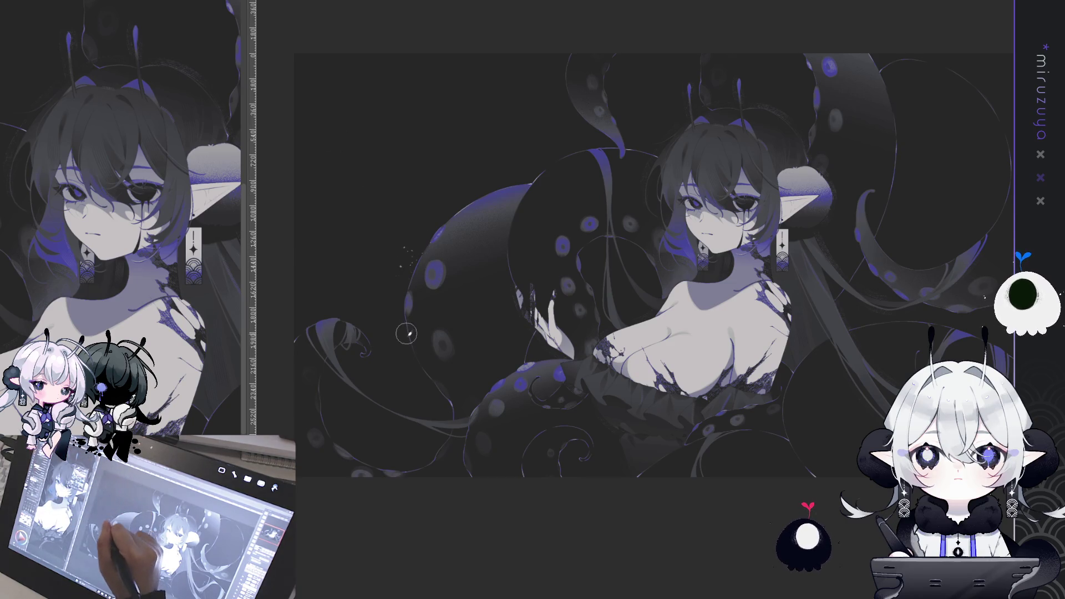
left_click_drag(404, 359, 424, 383)
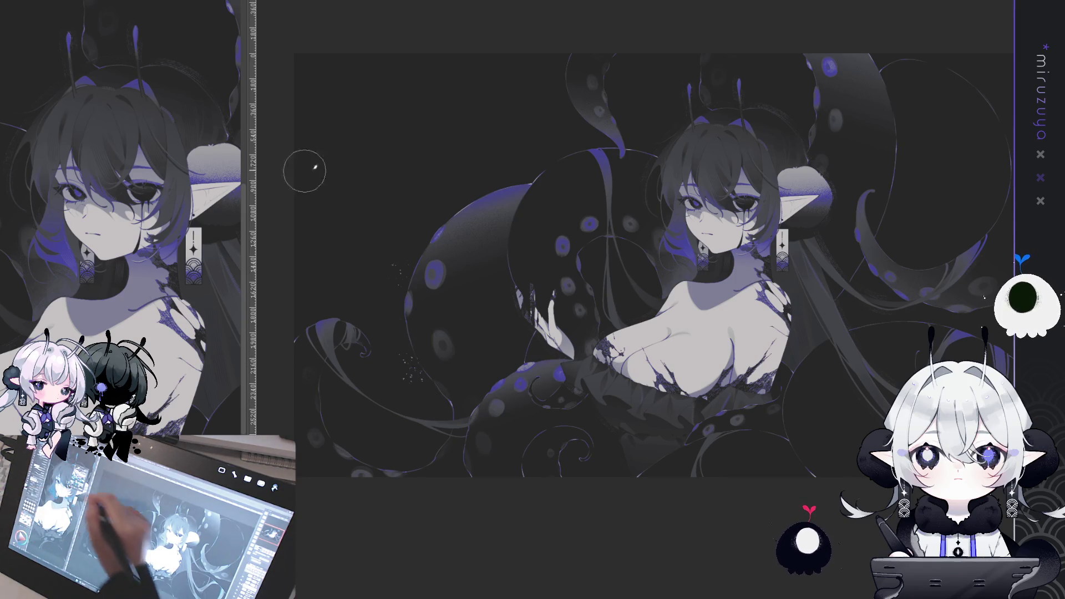
mouse_move(399, 311)
left_mouse_down()
mouse_move(405, 361)
mouse_move(443, 413)
left_mouse_up()
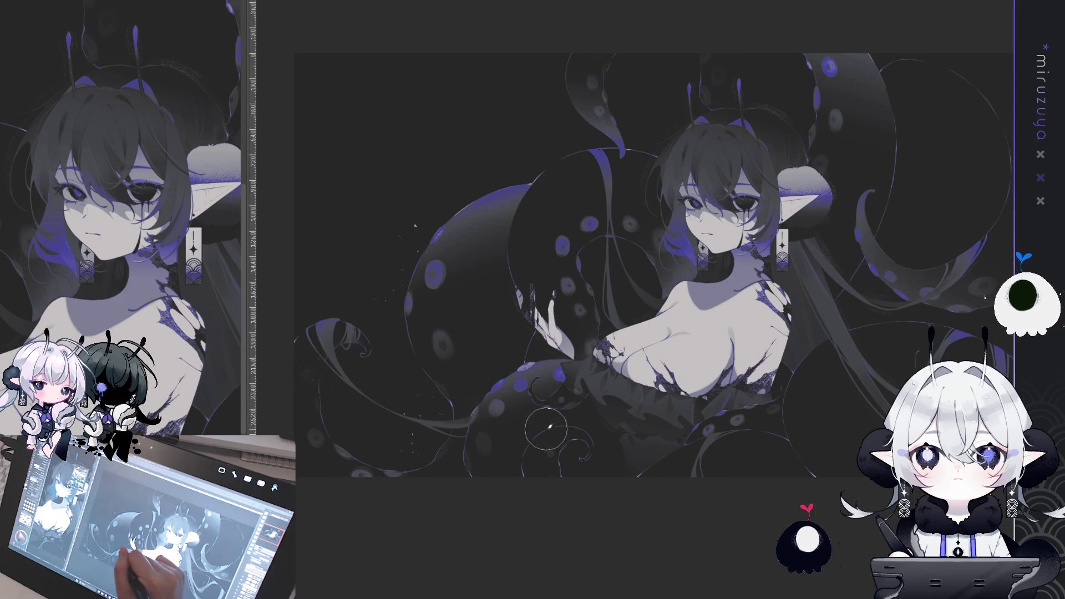
key("bracketright")
key("bracketright")
key("bracketright")
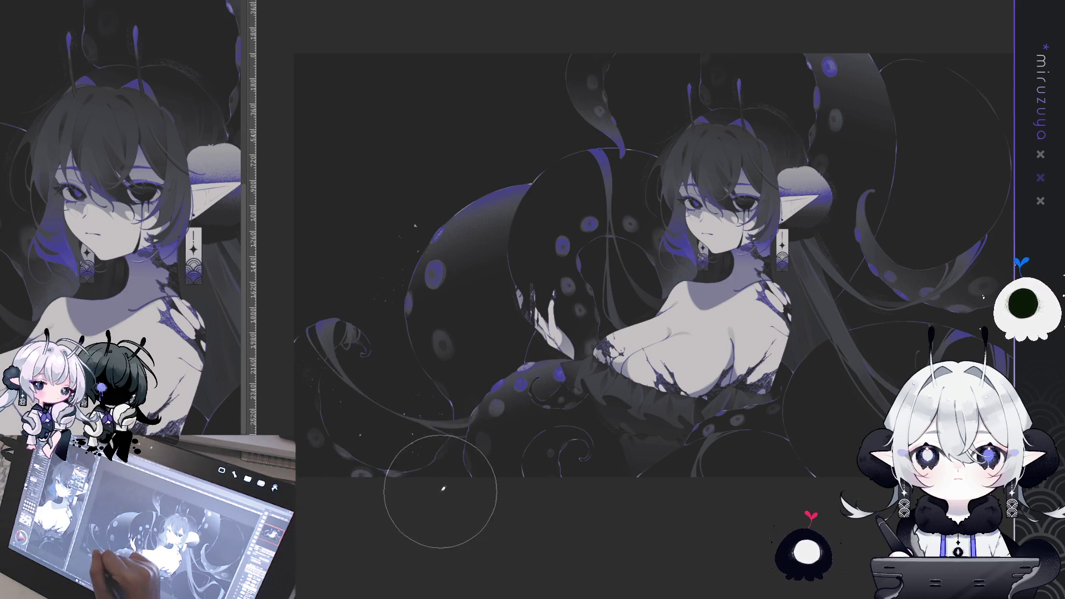
Pan and zoom to reframe the illustration in the window
left_click_drag(496, 458, 452, 440)
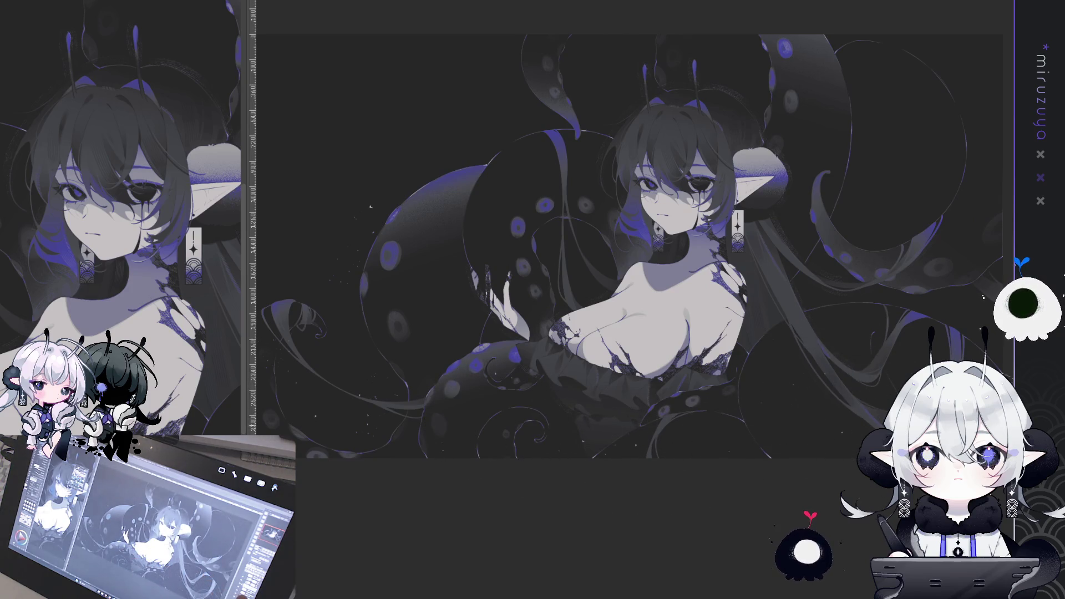
left_click_drag(785, 321, 681, 346)
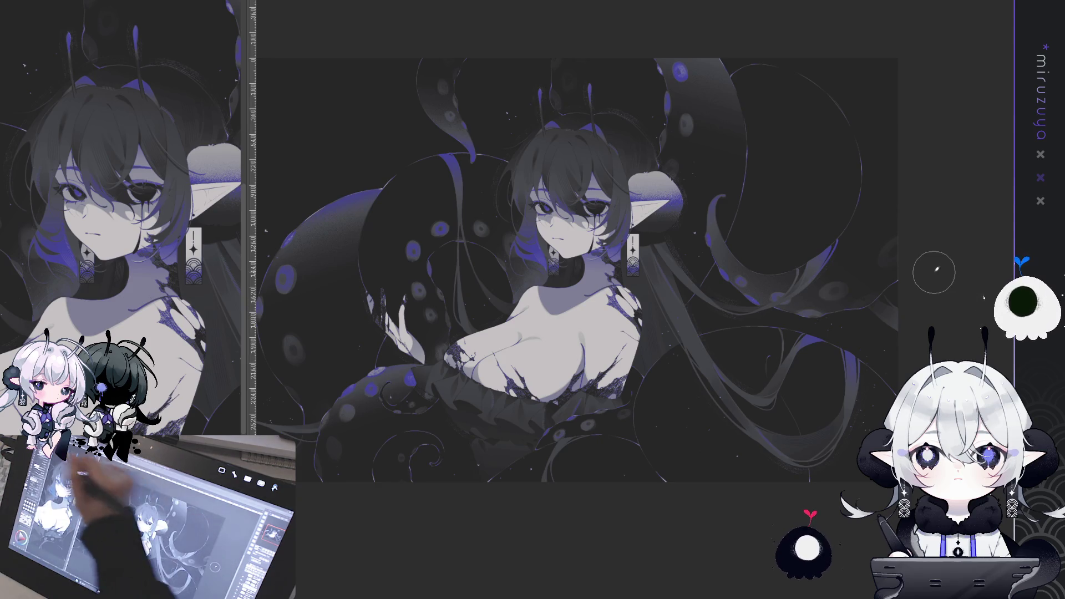
left_click_drag(785, 419, 815, 407)
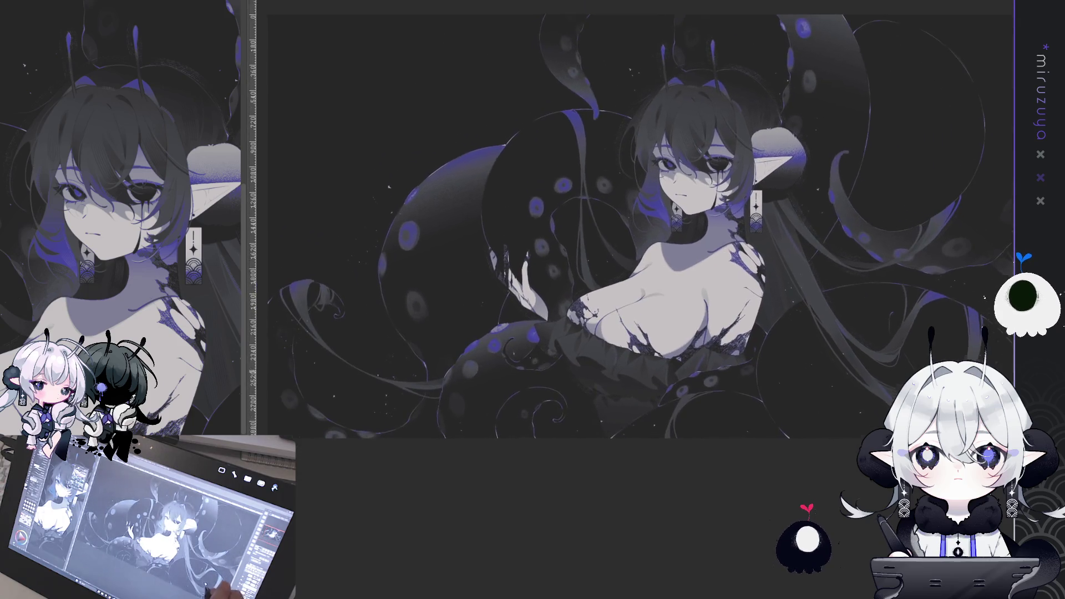
key("ctrl+minus")
key("ctrl+minus")
left_click_drag(884, 260, 815, 254)
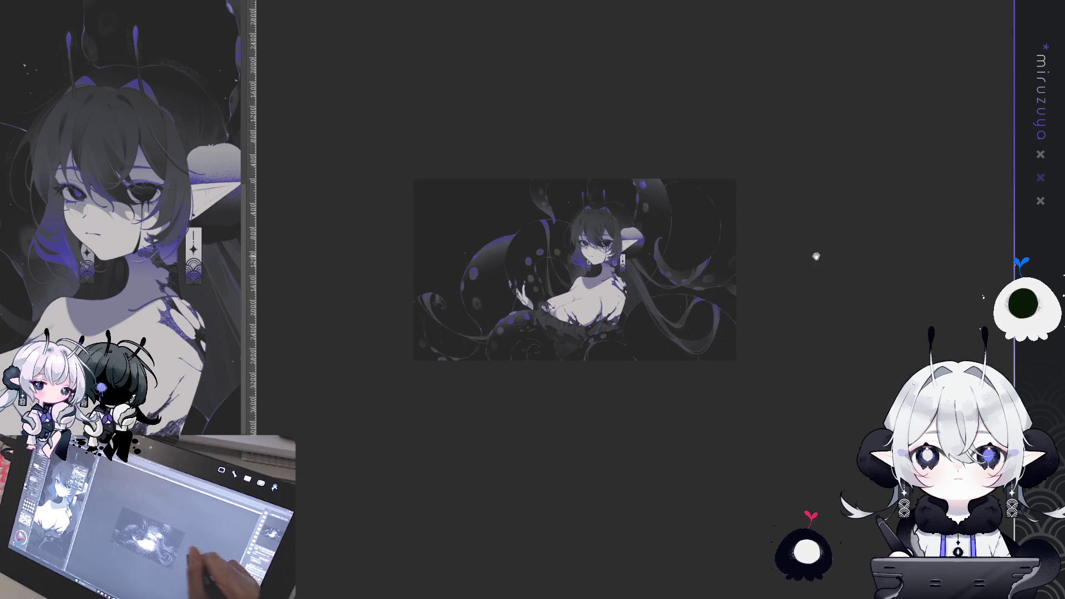
key("ctrl+plus")
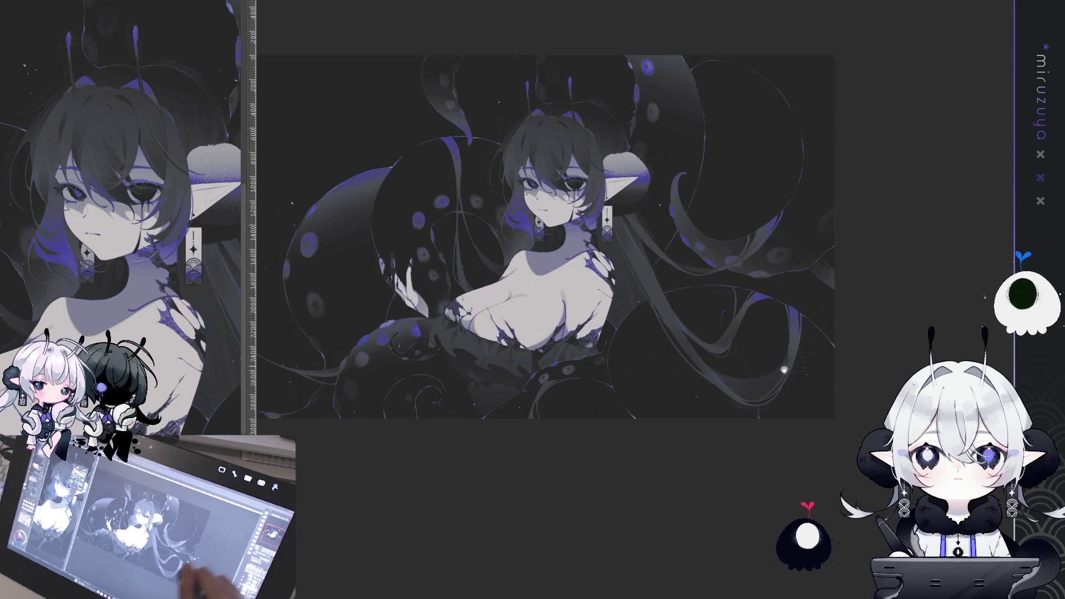
key("ctrl+plus")
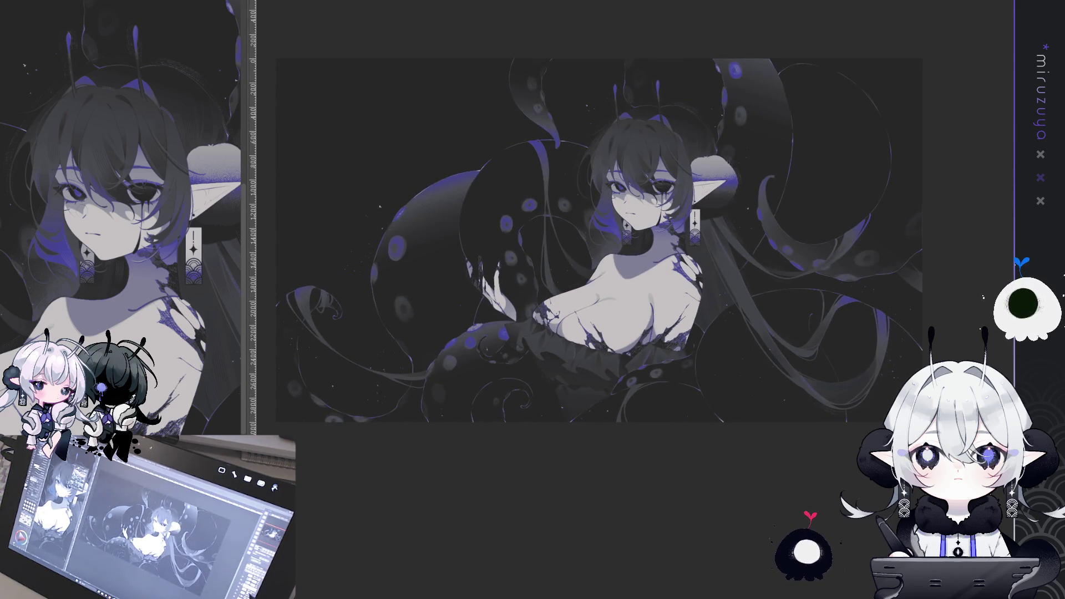
left_click_drag(599, 240, 648, 225)
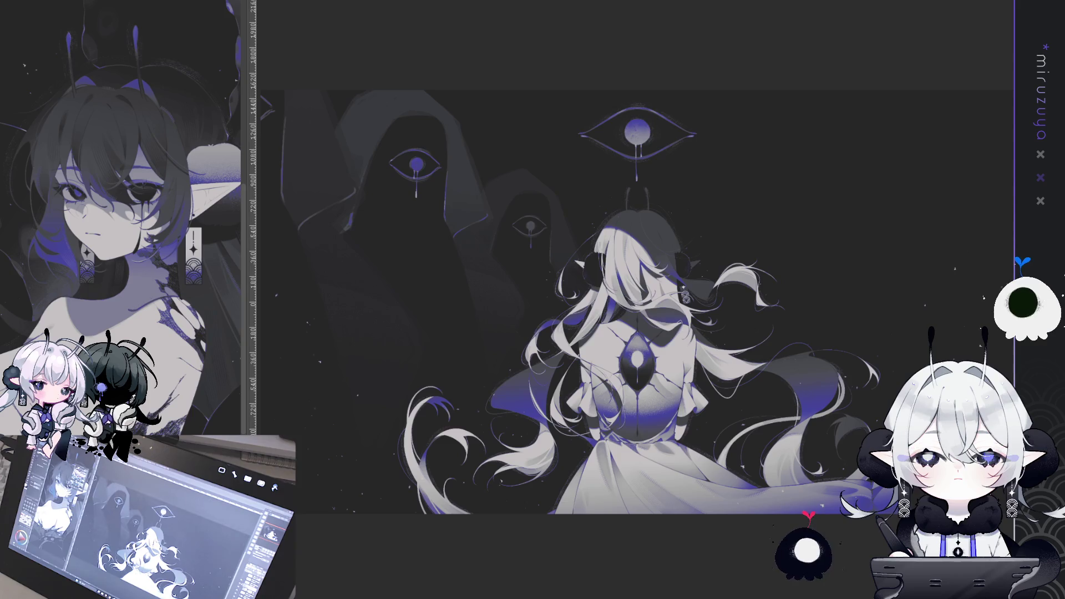
Copy the top floating eye from the other artwork and paste it, rotated clockwise, into the upper-left background
mouse_move(643, 211)
left_mouse_down()
mouse_move(717, 77)
mouse_move(721, 205)
left_mouse_up()
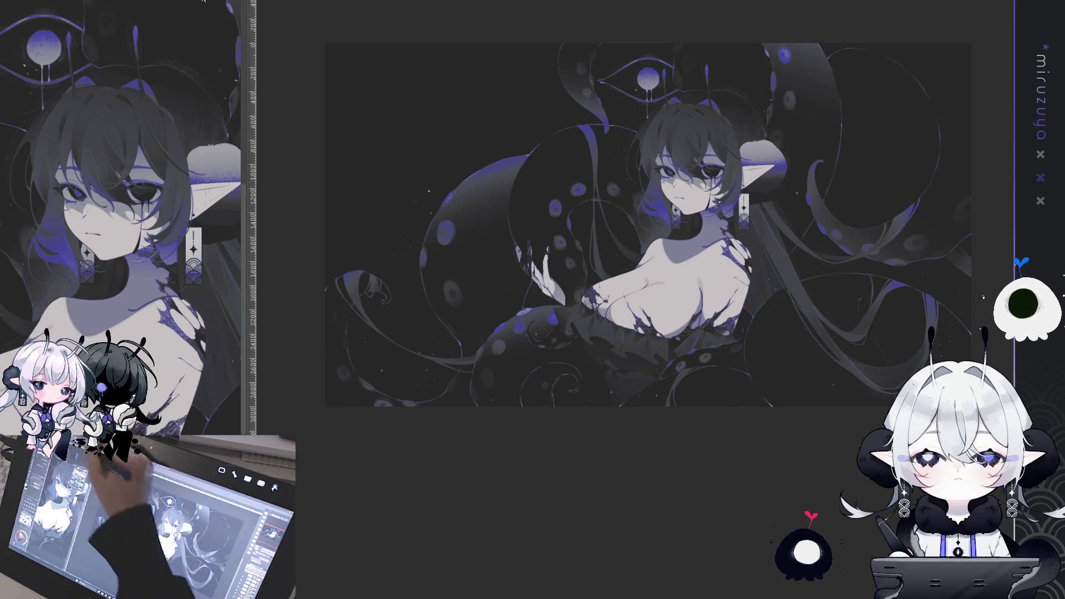
left_click_drag(722, 132, 579, 141)
key("ctrl+t")
left_click_drag(627, 22, 647, 95)
left_click_drag(534, 100, 540, 88)
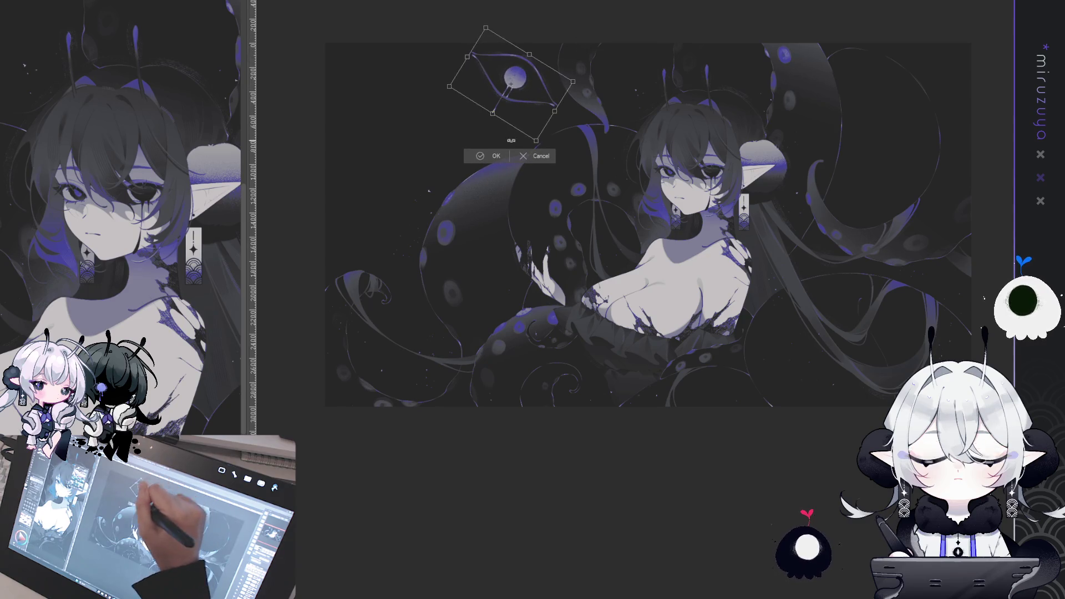
key("Return")
Clear the selection and begin rotating a copy of the eye
key("ctrl+a")
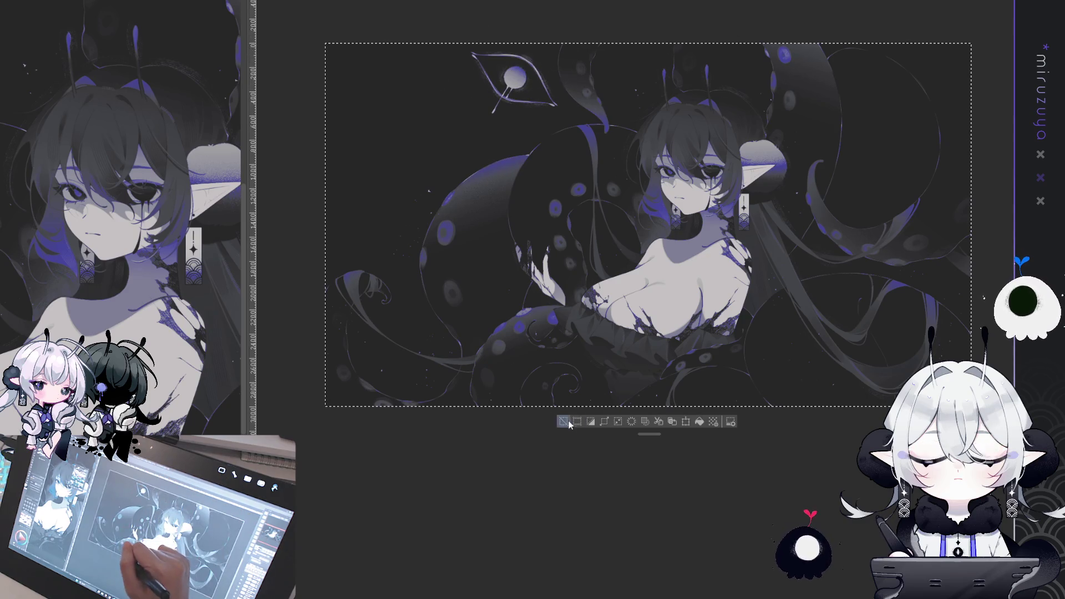
key("ctrl+d")
key("ctrl+t")
mouse_move(595, 43)
left_mouse_down()
mouse_move(588, 24)
mouse_move(499, 55)
left_mouse_up()
Place the eye copy below the first and tilt the upper eye slightly clockwise
left_click_drag(509, 113, 510, 112)
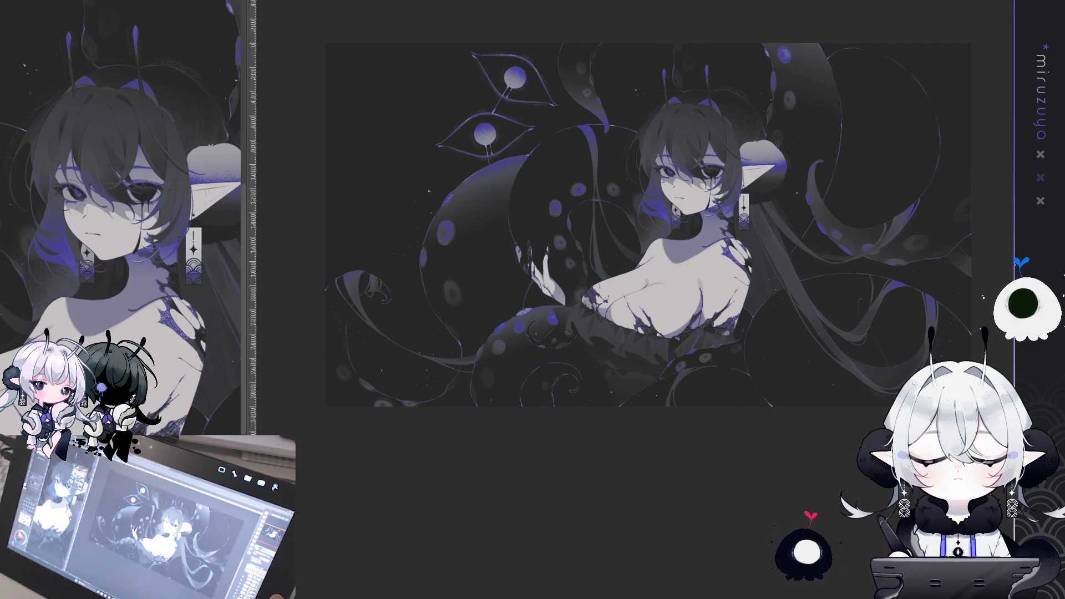
key("Return")
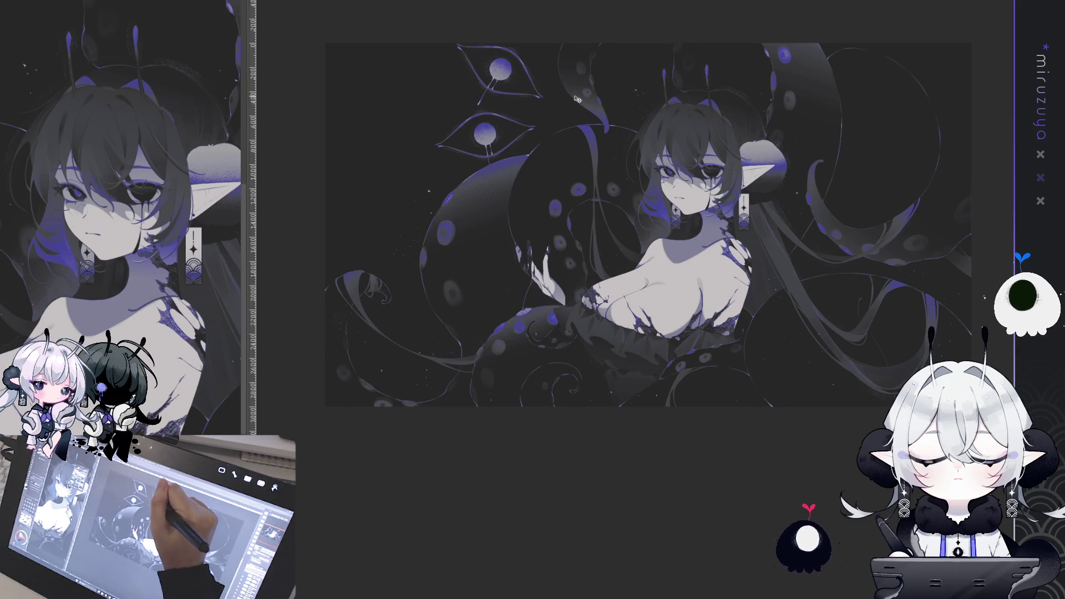
left_click_drag(577, 93, 578, 104)
Zoom in, undo the stray stroke between the eyes, and zoom back out
scroll(577, 101, "up", 5)
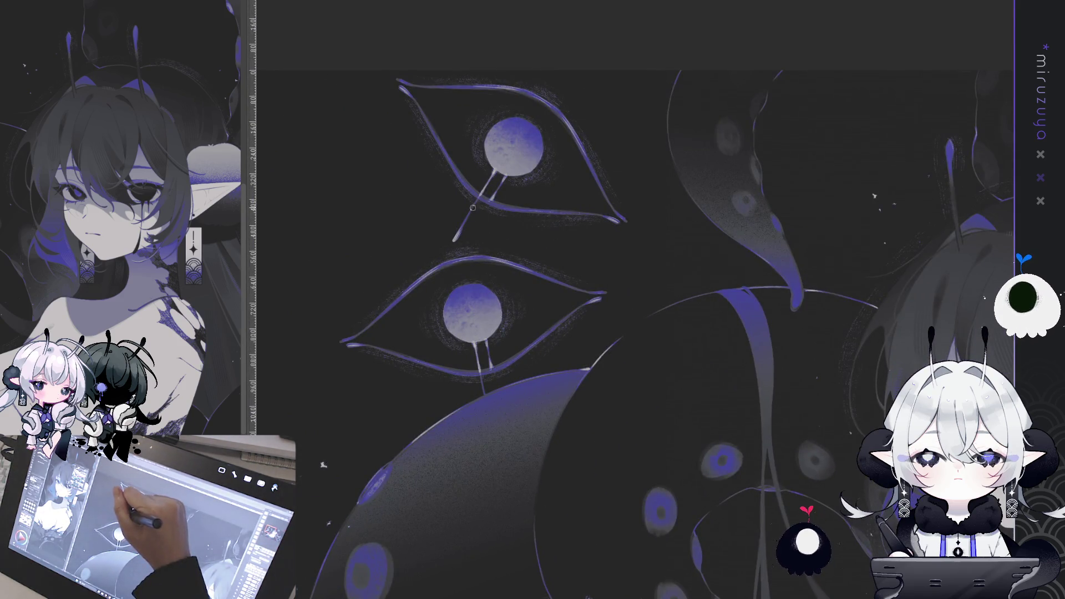
key("ctrl+z")
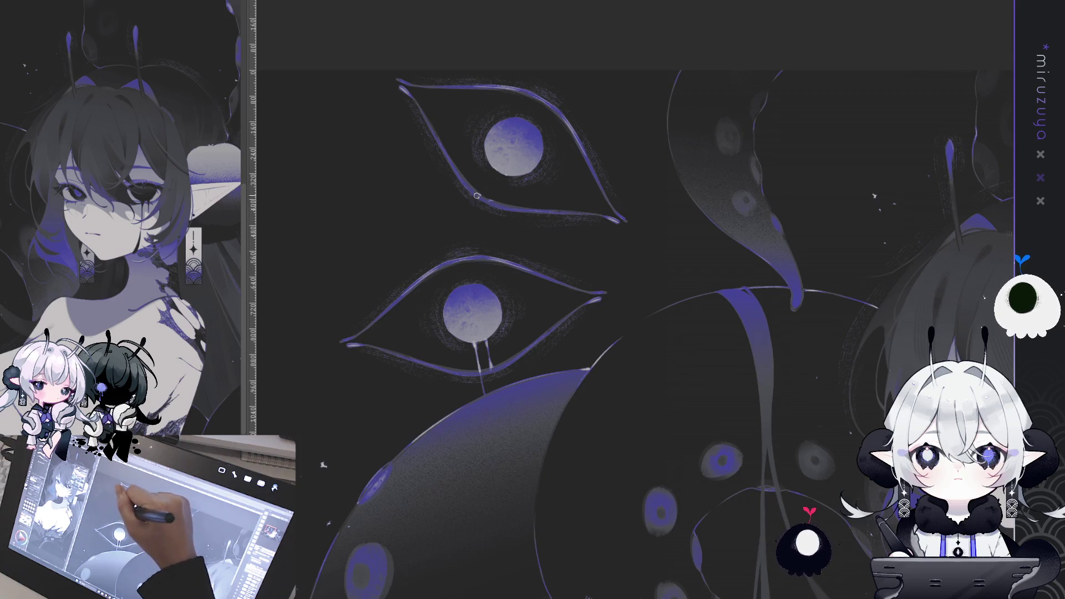
left_click_drag(646, 79, 820, 430)
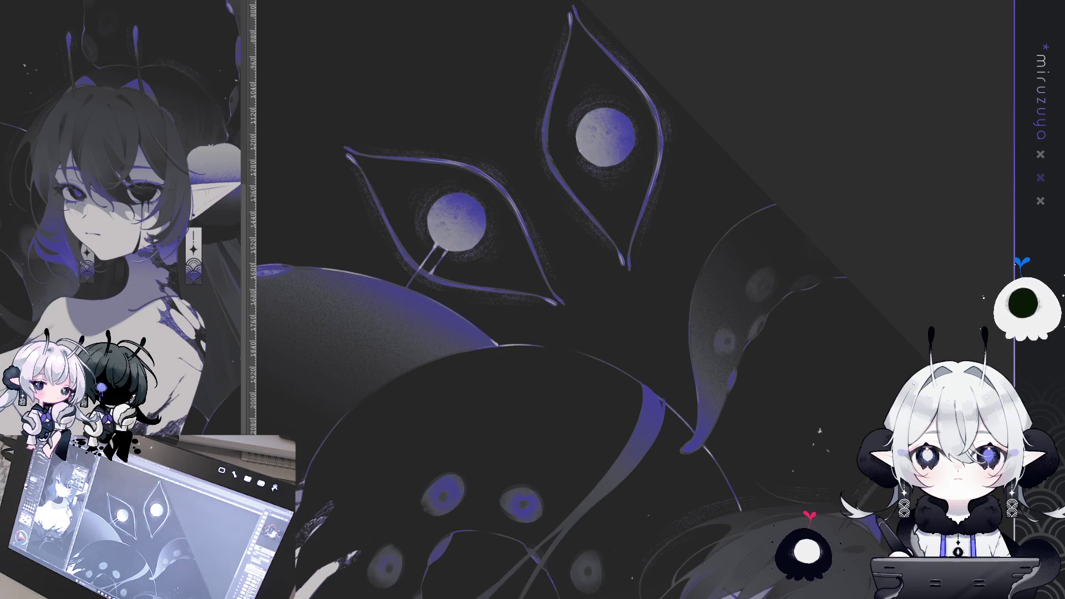
key("ctrl+minus")
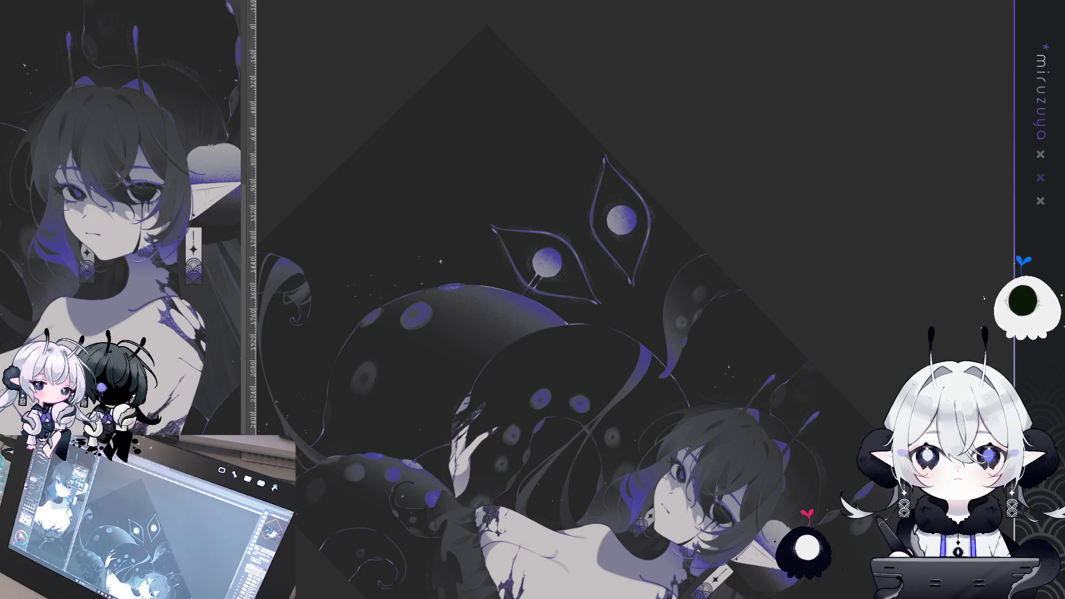
Undo the lower-left eye and return the view upright to the whole illustration
key("ctrl+z")
key("ctrl+at")
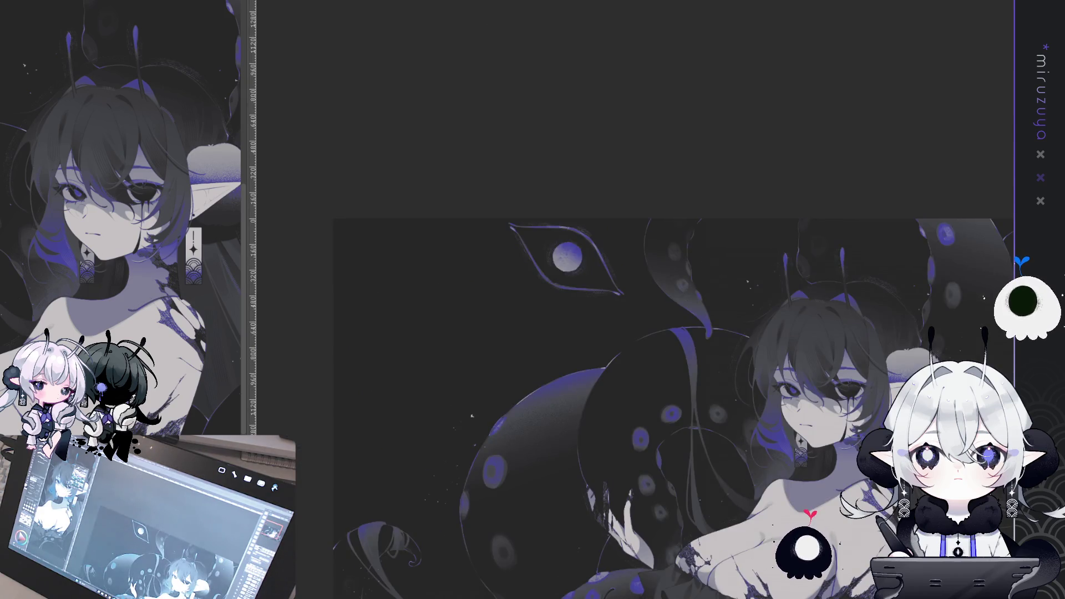
left_click_drag(666, 388, 593, 269)
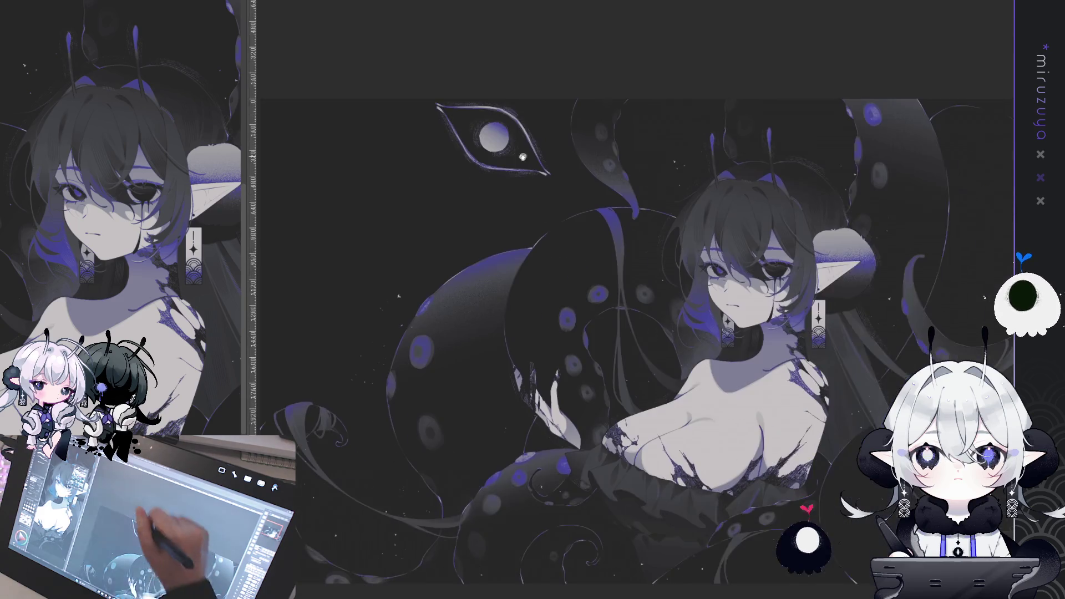
Duplicate the top eye, turn it more horizontal, and set it just below, nudged right
key("ctrl+c")
key("ctrl+v")
key("ctrl+t")
left_click_drag(554, 173, 541, 217)
mouse_move(523, 97)
left_mouse_down()
mouse_move(500, 178)
mouse_move(512, 187)
mouse_move(509, 159)
left_mouse_up()
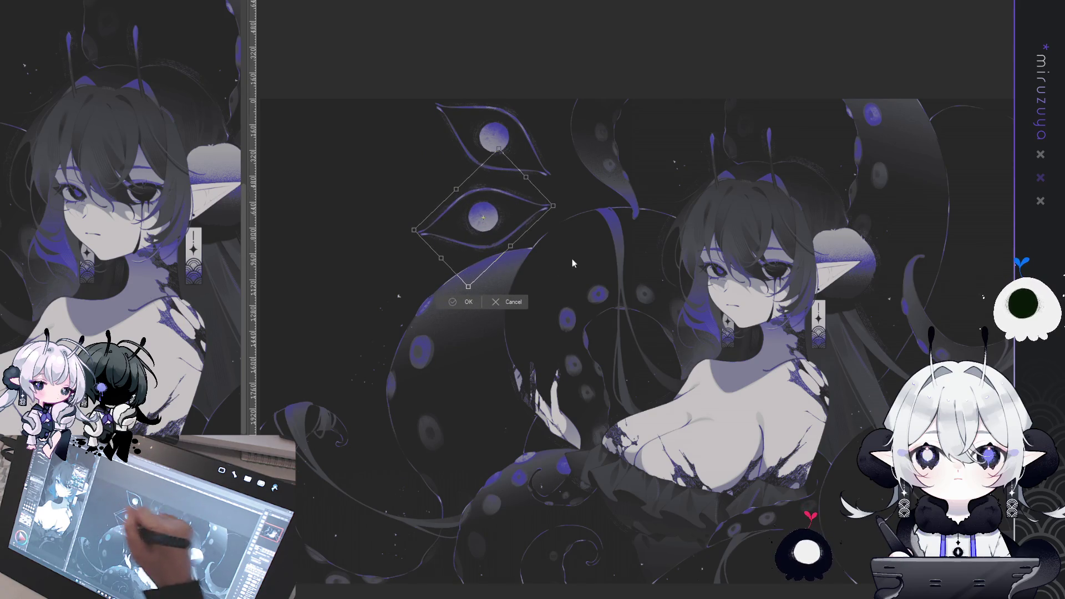
key("Return")
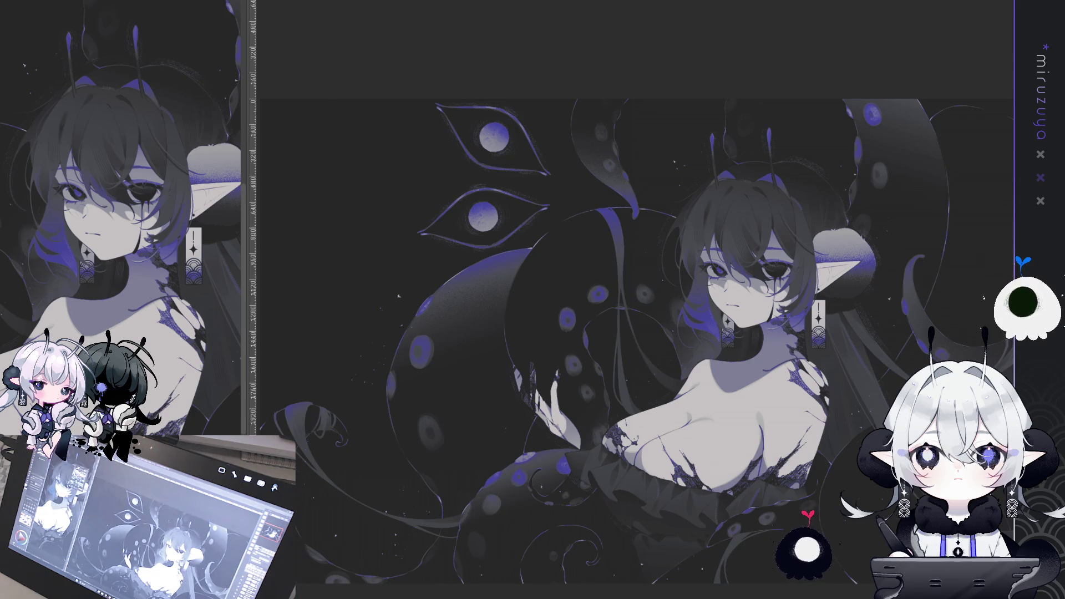
left_click_drag(735, 347, 741, 348)
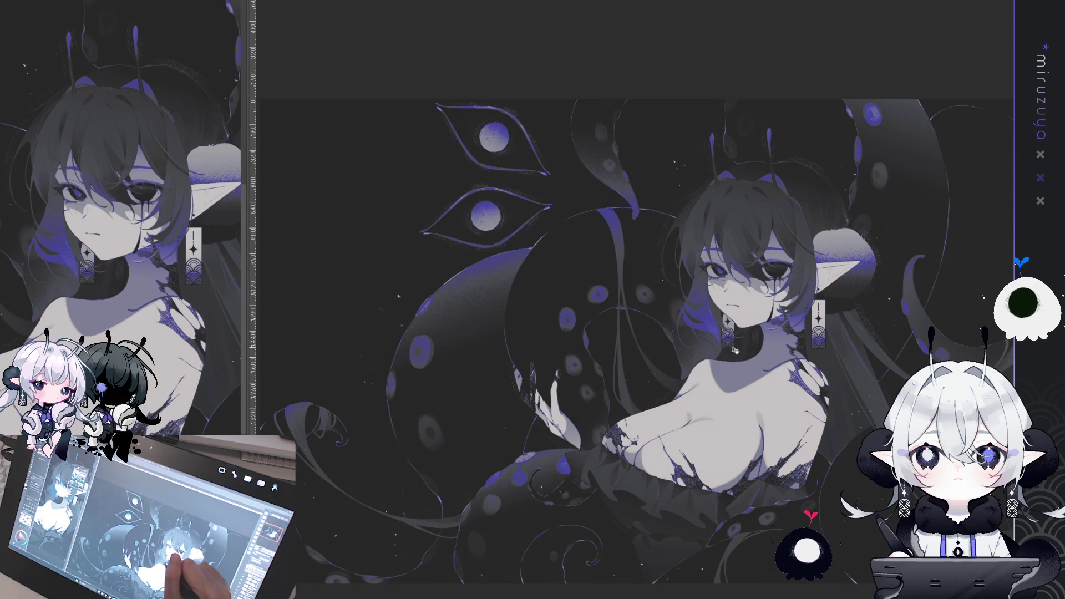
mouse_move(749, 336)
left_mouse_down()
mouse_move(876, 291)
mouse_move(801, 308)
mouse_move(810, 346)
left_mouse_up()
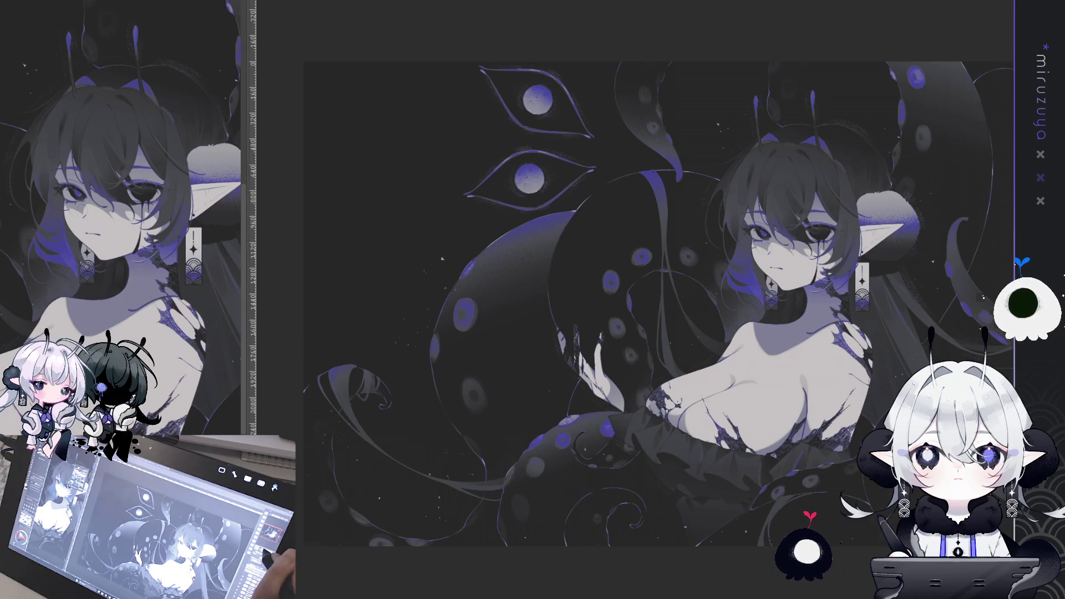
Fill a tall thin rectangle near the left edge with light grey and select a second strip beside it
key("ctrl+minus")
left_click_drag(701, 304, 609, 246)
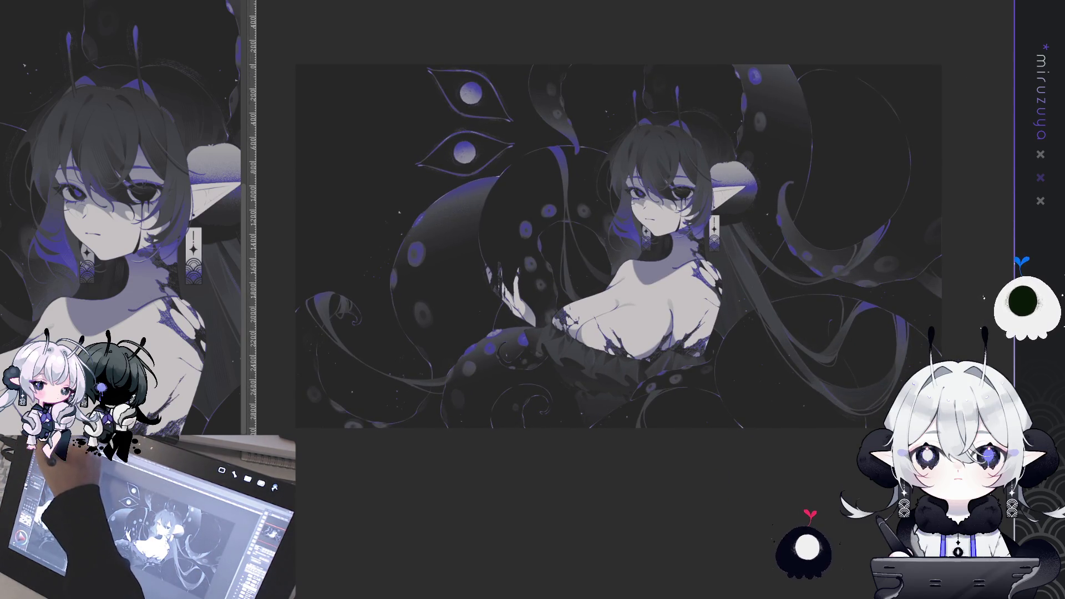
mouse_move(319, 51)
left_mouse_down()
mouse_move(349, 441)
mouse_move(357, 428)
mouse_move(355, 250)
mouse_move(358, 278)
left_mouse_up()
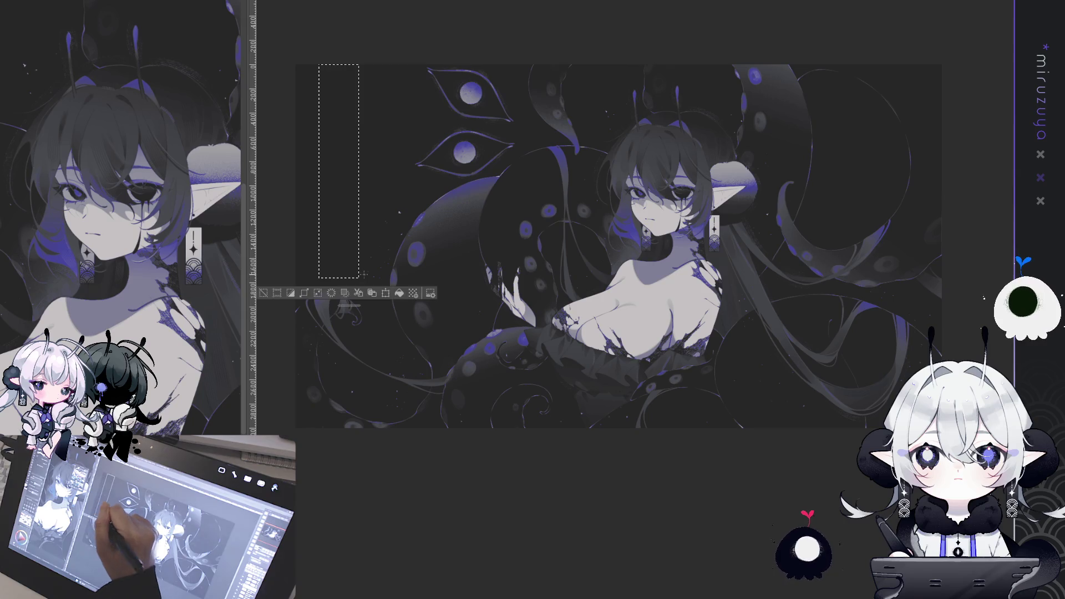
left_click(399, 293)
left_click_drag(365, 63, 372, 268)
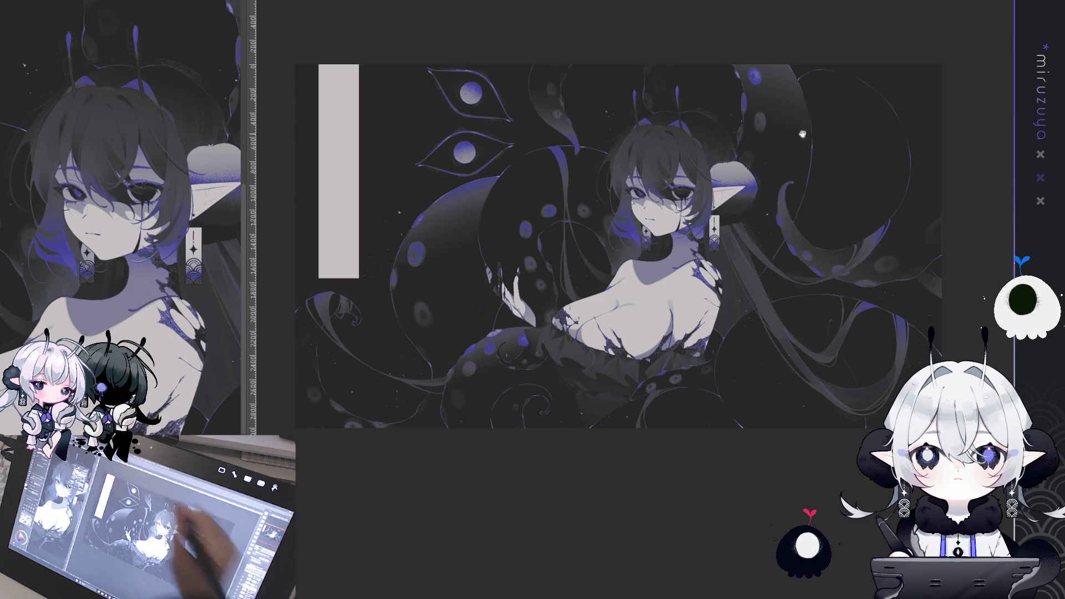
Fill two thin rectangles at the right edge with light grey, one short and one taller
left_click_drag(895, 106, 802, 136)
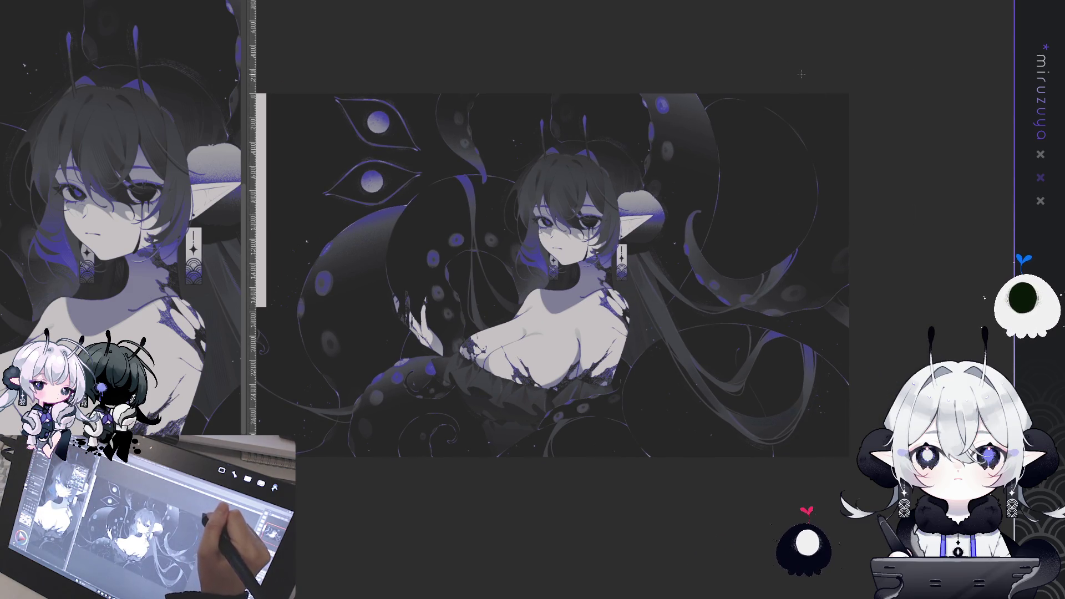
mouse_move(740, 69)
left_mouse_down()
mouse_move(743, 178)
mouse_move(759, 216)
left_mouse_up()
key("alt+BackSpace")
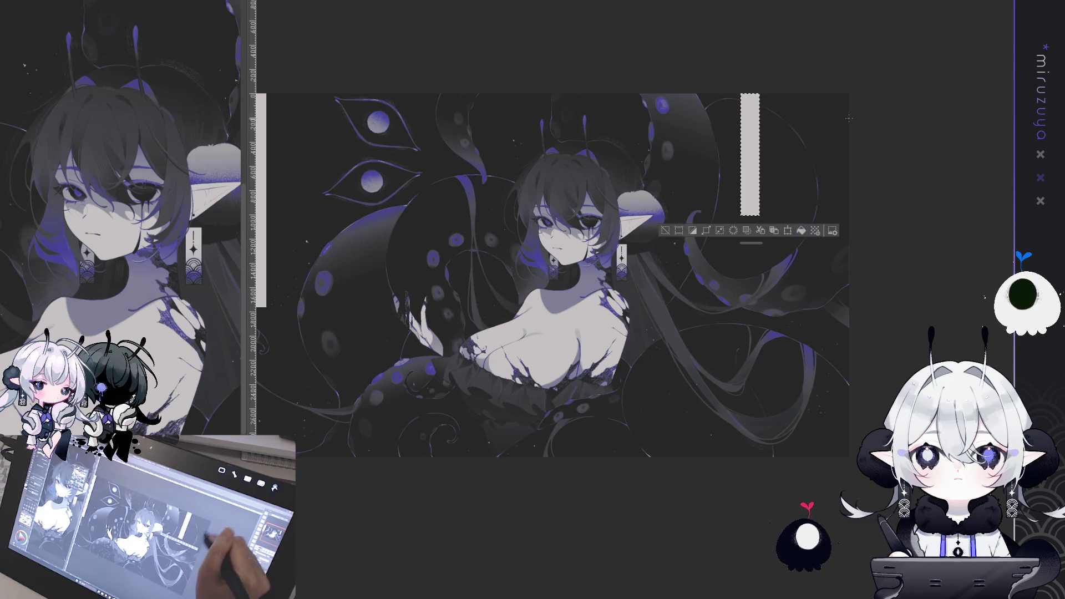
key("ctrl+d")
left_click_drag(789, 70, 823, 361)
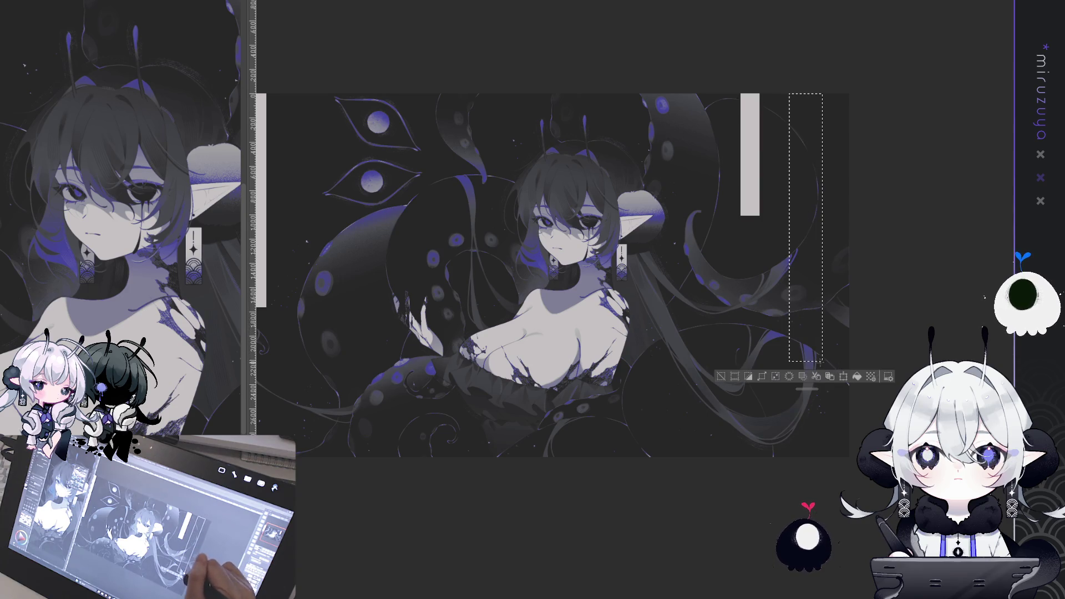
key("alt+BackSpace")
key("ctrl+d")
View the whole artwork with its bars and remove a stray sketchy stroke beside the left bar
mouse_move(776, 333)
left_mouse_down()
mouse_move(793, 307)
mouse_move(920, 238)
mouse_move(991, 251)
left_mouse_up()
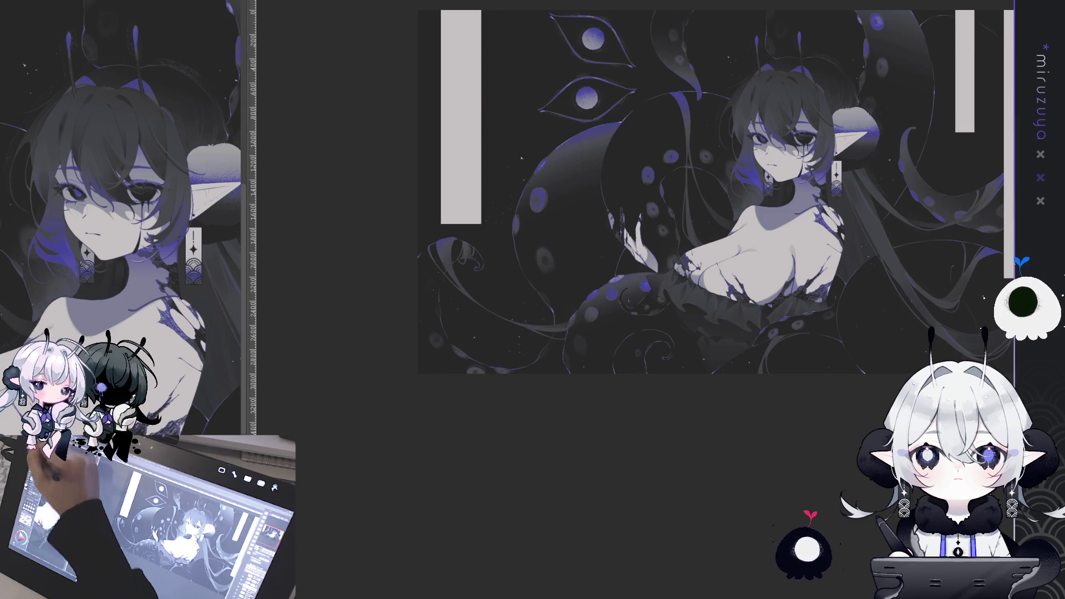
left_click_drag(494, 174, 483, 183)
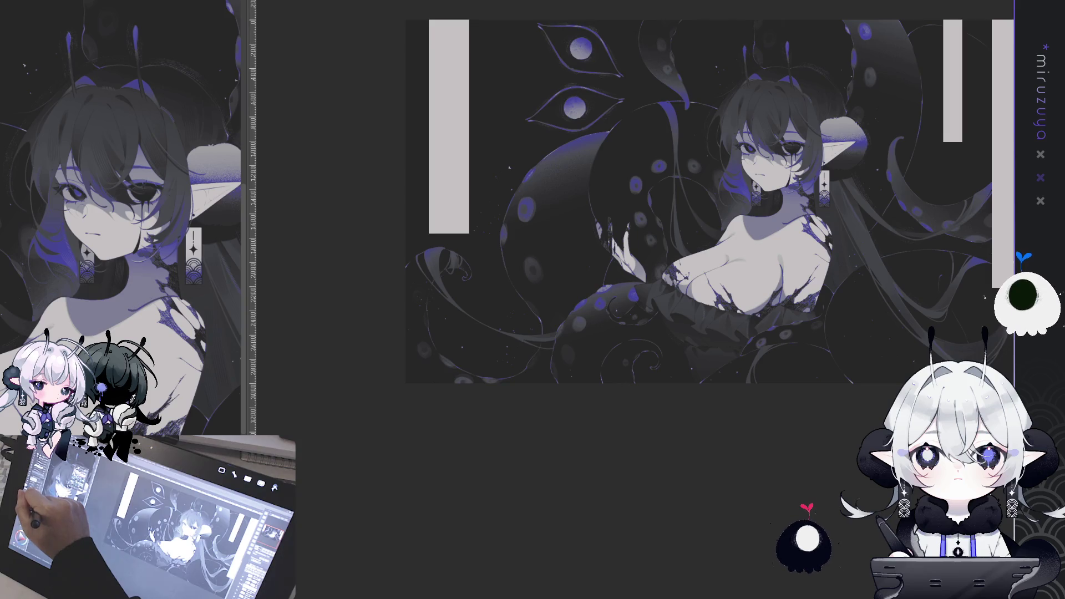
left_click_drag(490, 198, 461, 261)
key("ctrl+z")
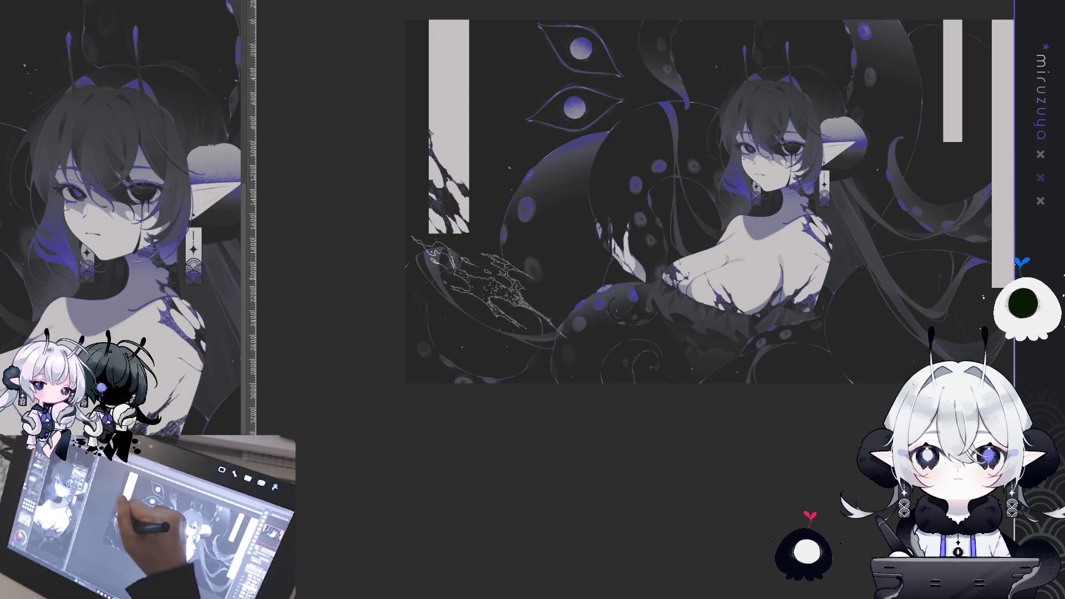
Rough up the top of the left bar with dark ragged texture
mouse_move(488, 266)
left_mouse_down()
mouse_move(418, 111)
mouse_move(471, 208)
mouse_move(433, 105)
mouse_move(499, 260)
mouse_move(496, 252)
left_mouse_up()
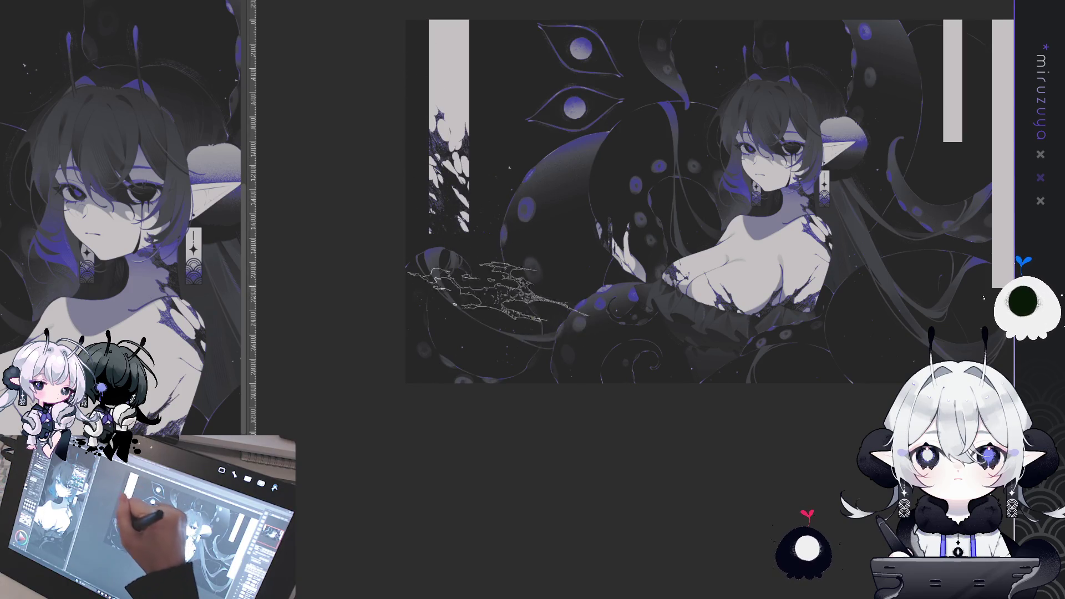
left_click_drag(449, 166, 449, 33)
left_click_drag(449, 33, 499, 200)
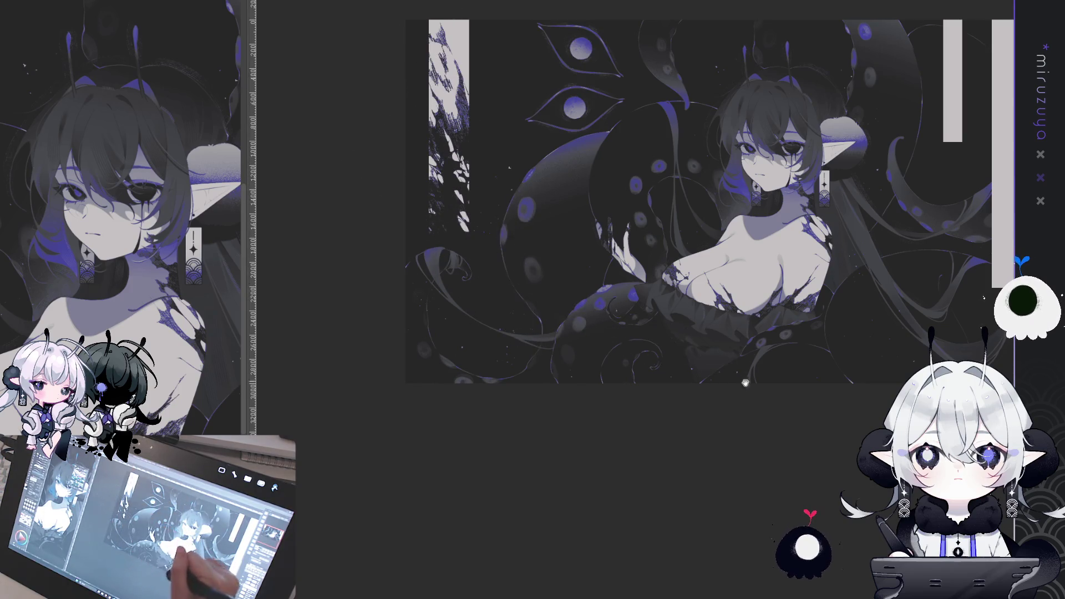
Paint scratchy light, dark and blue strokes over the right bar, undoing the last line-work
left_click_drag(665, 221, 423, 284)
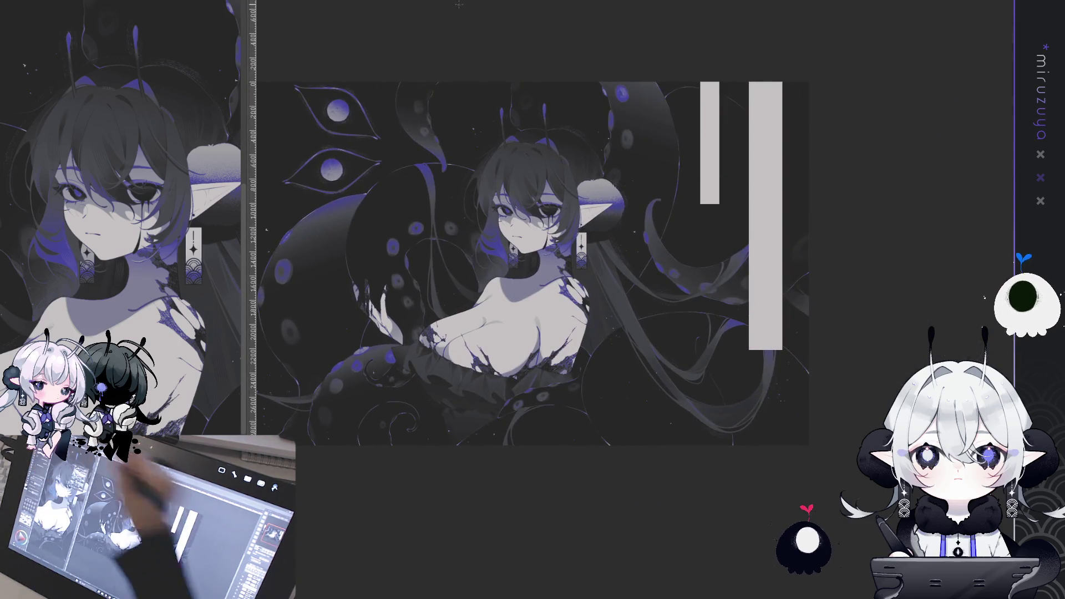
left_click_drag(732, 254, 736, 262)
mouse_move(696, 126)
left_mouse_down()
mouse_move(730, 301)
mouse_move(696, 129)
left_mouse_up()
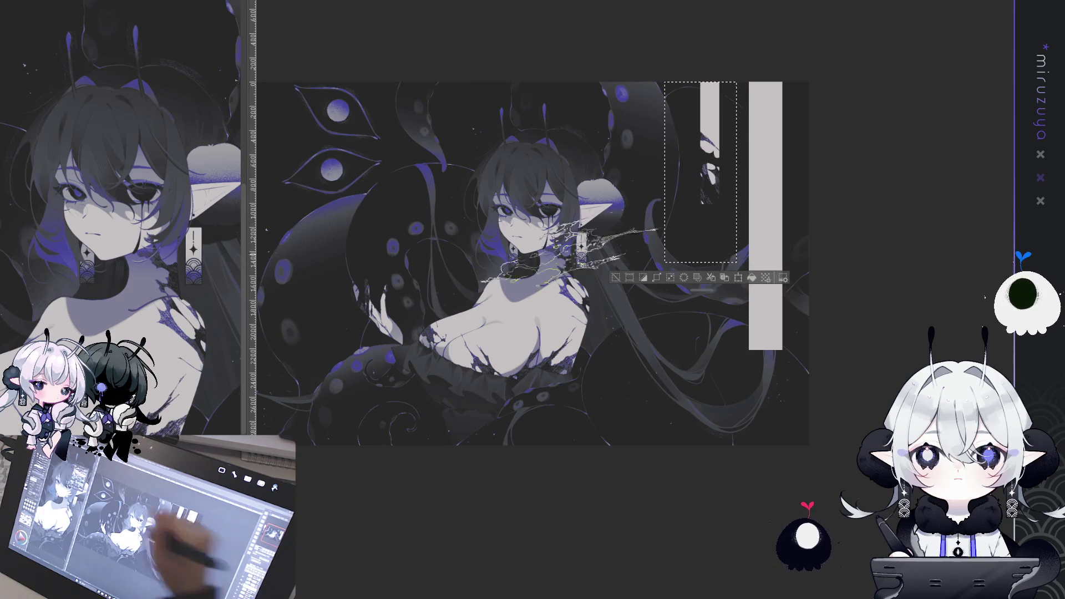
left_click_drag(702, 133, 721, 227)
left_click_drag(665, 136, 732, 222)
left_click_drag(666, 111, 743, 267)
left_click_drag(704, 89, 737, 211)
left_click_drag(704, 111, 743, 233)
mouse_move(666, 161)
left_mouse_down()
mouse_move(743, 244)
mouse_move(732, 266)
mouse_move(721, 250)
left_mouse_up()
left_click_drag(665, 128, 715, 244)
key("ctrl+z")
Place and commit a scratchy texture patch inside a thin rectangle at the right bar
mouse_move(739, 71)
left_mouse_down()
mouse_move(809, 418)
mouse_move(580, 403)
left_mouse_up()
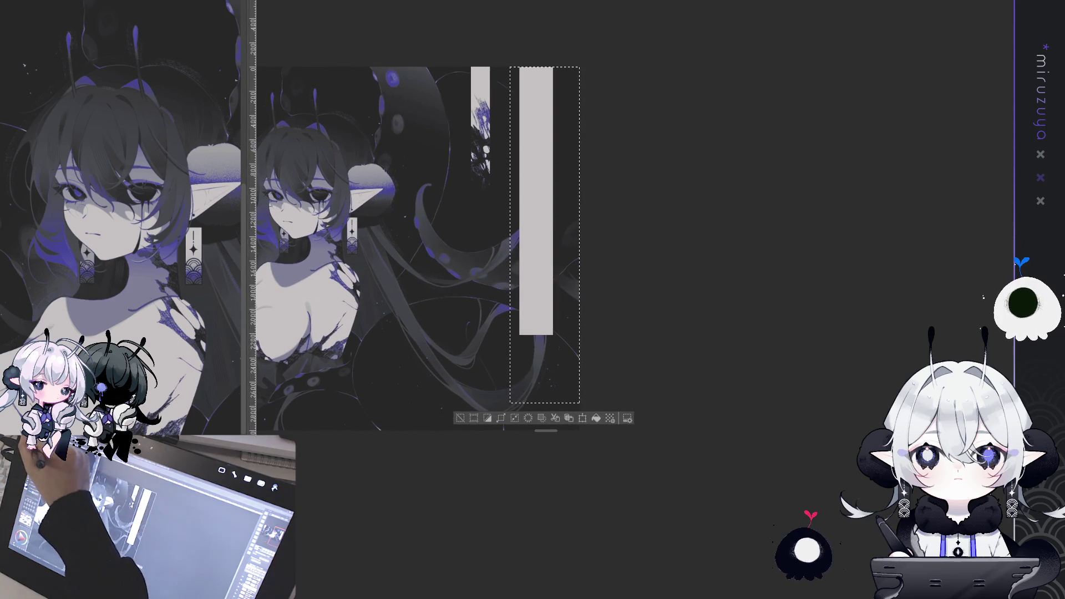
mouse_move(630, 231)
left_mouse_down()
mouse_move(638, 297)
mouse_move(508, 292)
left_mouse_up()
mouse_move(521, 213)
left_mouse_down()
mouse_move(529, 294)
mouse_move(575, 395)
left_mouse_up()
mouse_move(541, 310)
left_mouse_down()
mouse_move(555, 377)
mouse_move(572, 399)
mouse_move(527, 283)
mouse_move(571, 371)
mouse_move(568, 391)
mouse_move(516, 166)
mouse_move(549, 288)
mouse_move(582, 355)
mouse_move(549, 344)
mouse_move(515, 122)
mouse_move(549, 310)
mouse_move(527, 177)
mouse_move(577, 316)
left_mouse_up()
left_click(460, 418)
Undo the pale bars and paint dark, bluish and white texture in a strip along the left edge
scroll(499, 233, "up", 3)
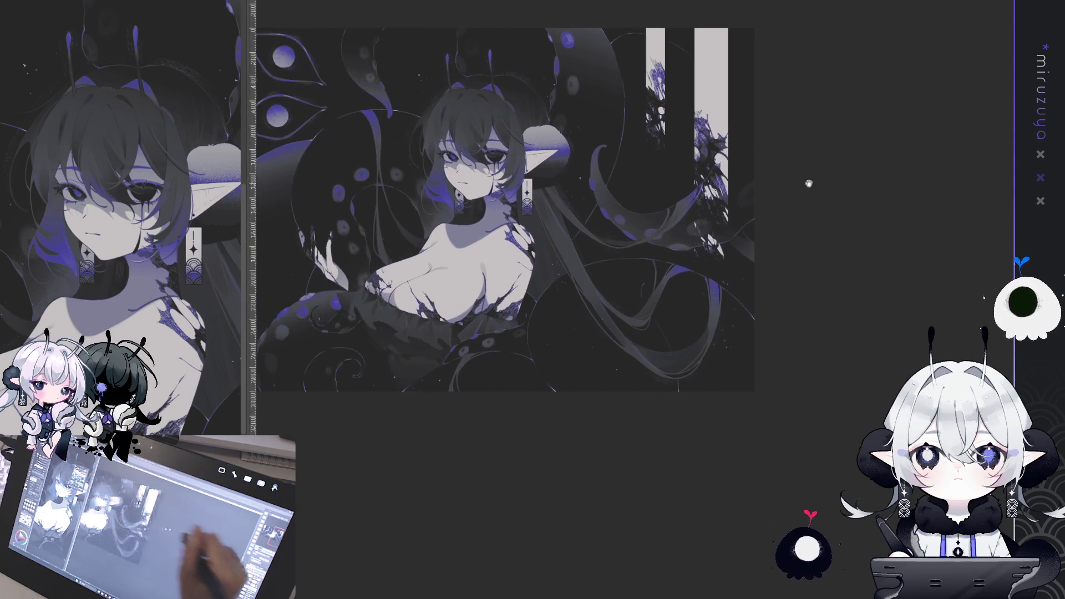
left_click_drag(499, 222, 759, 226)
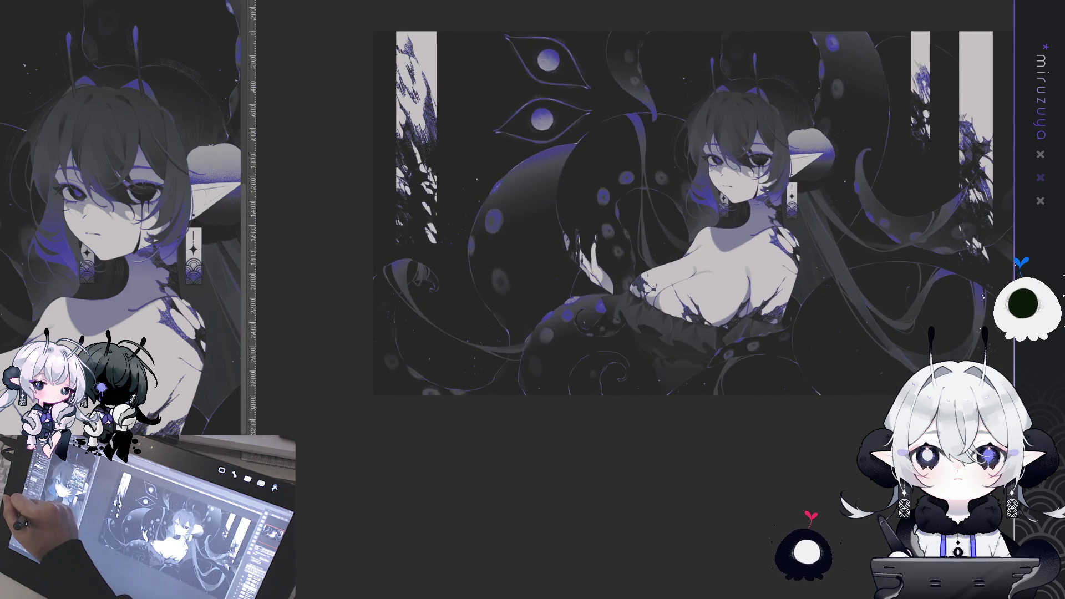
key("ctrl+z")
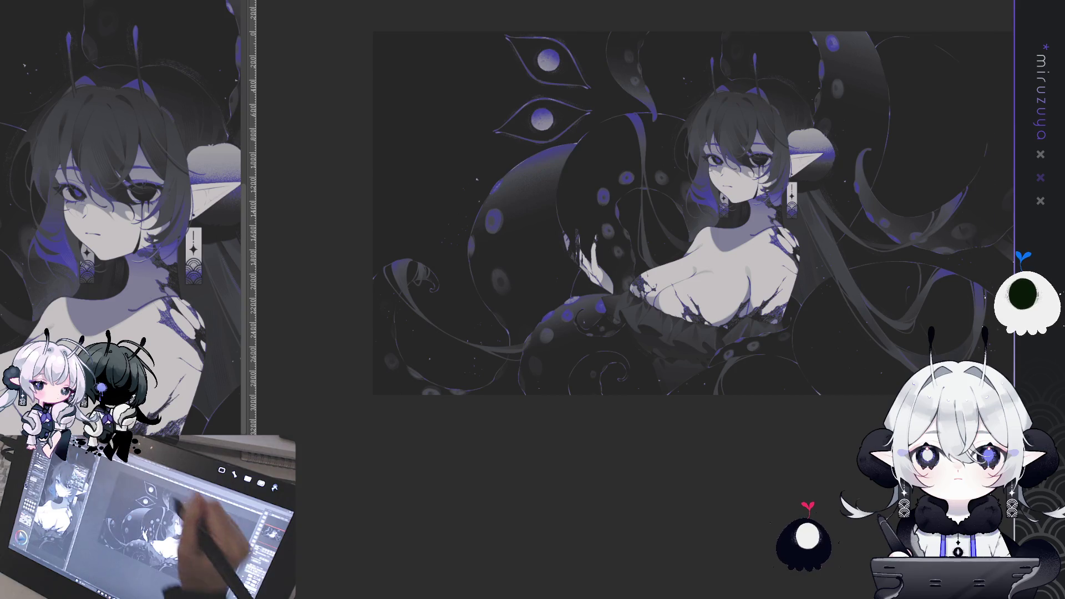
key("ctrl+z")
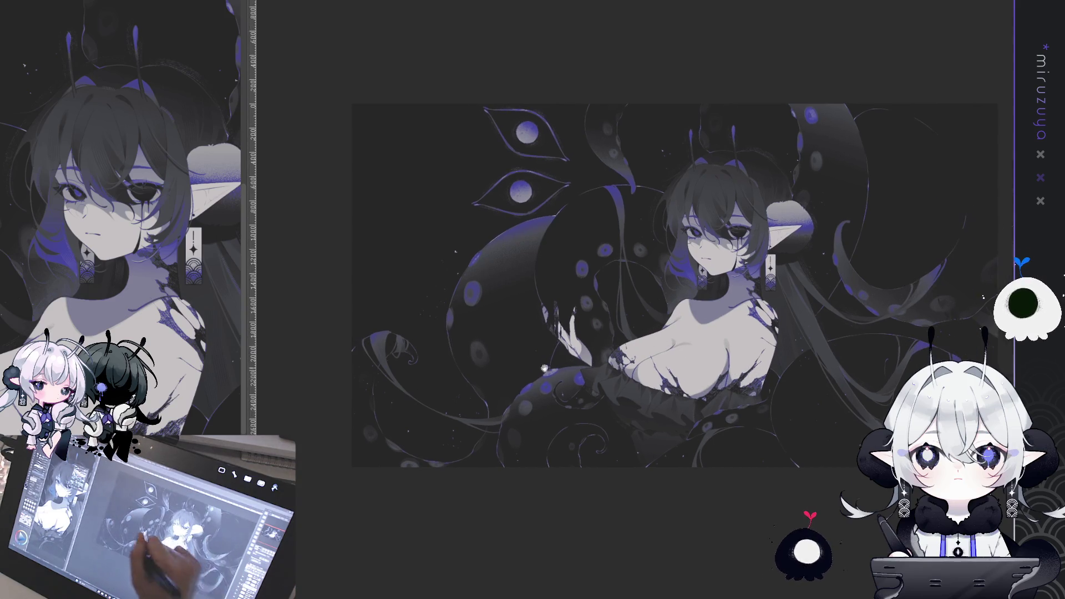
left_click_drag(352, 103, 500, 467)
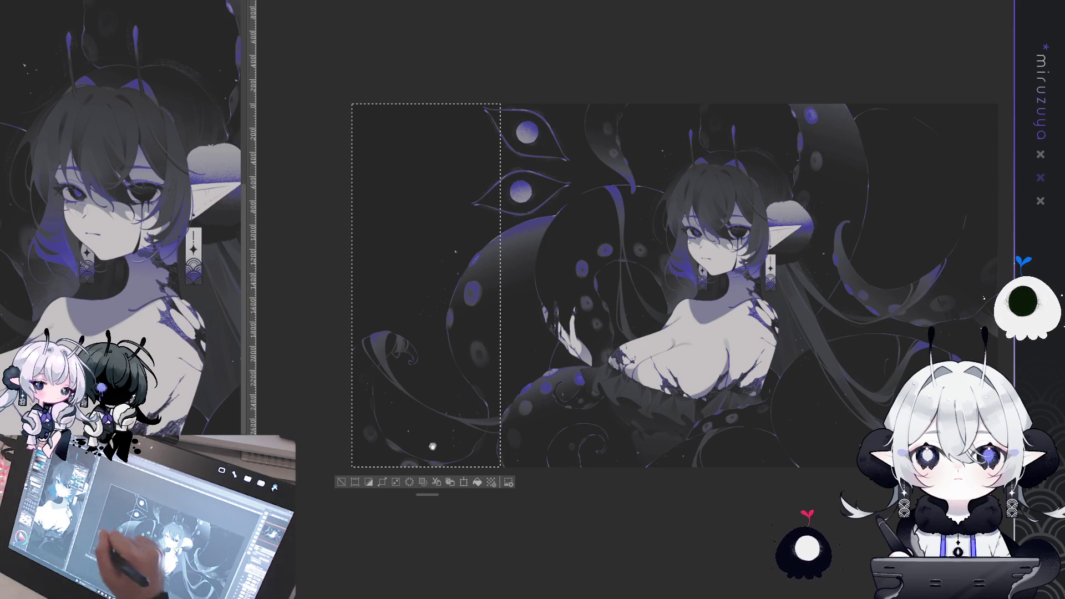
left_click_drag(395, 300, 395, 122)
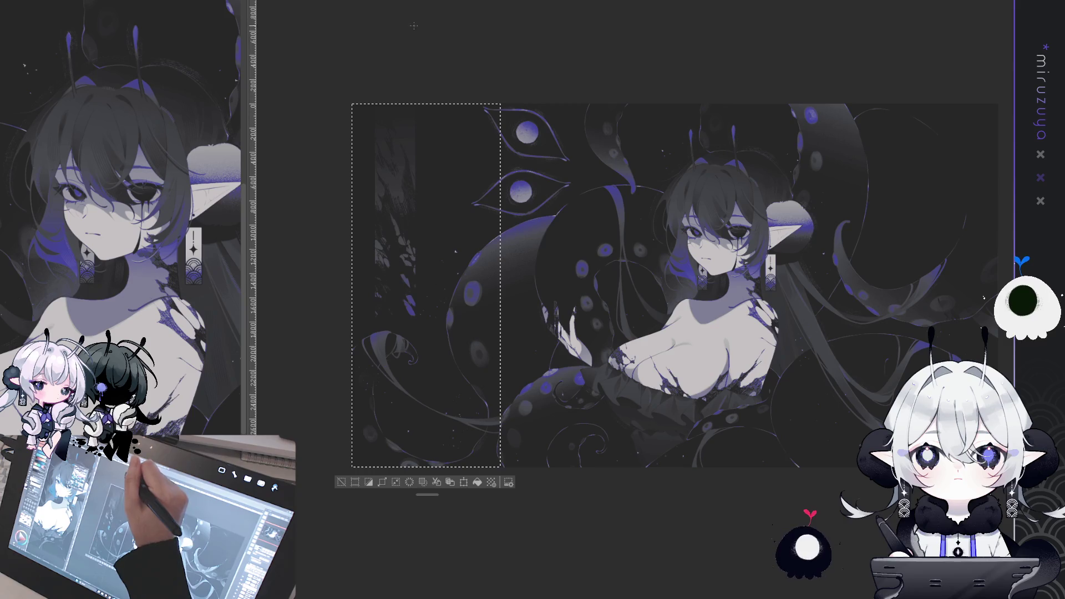
left_click_drag(397, 311, 397, 238)
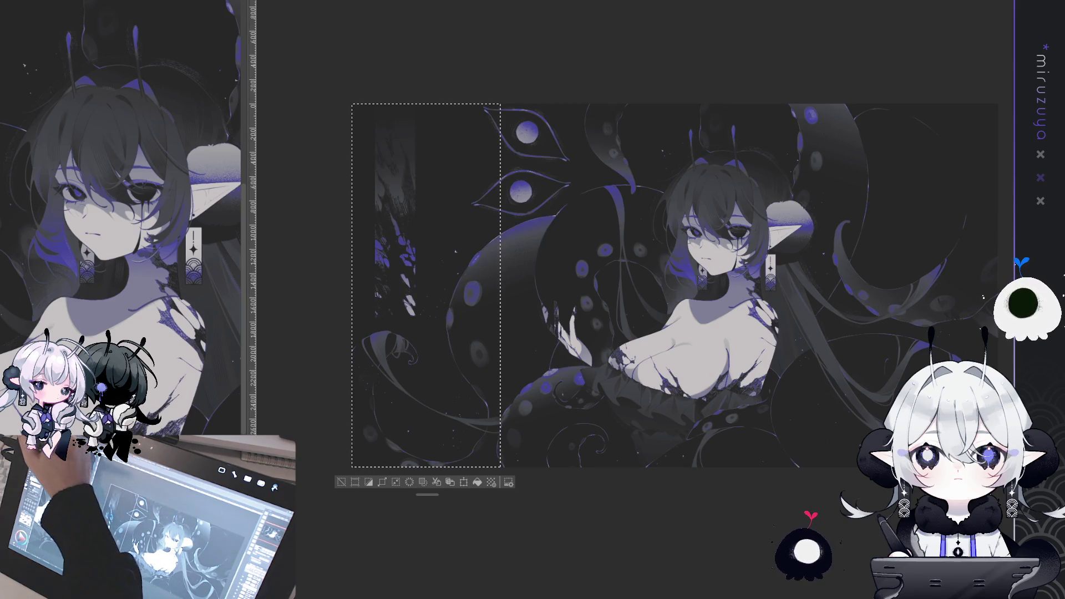
Add blue marks in a tall strip right of the figure, then shift the selection to the right edge
left_click_drag(837, 121, 530, 119)
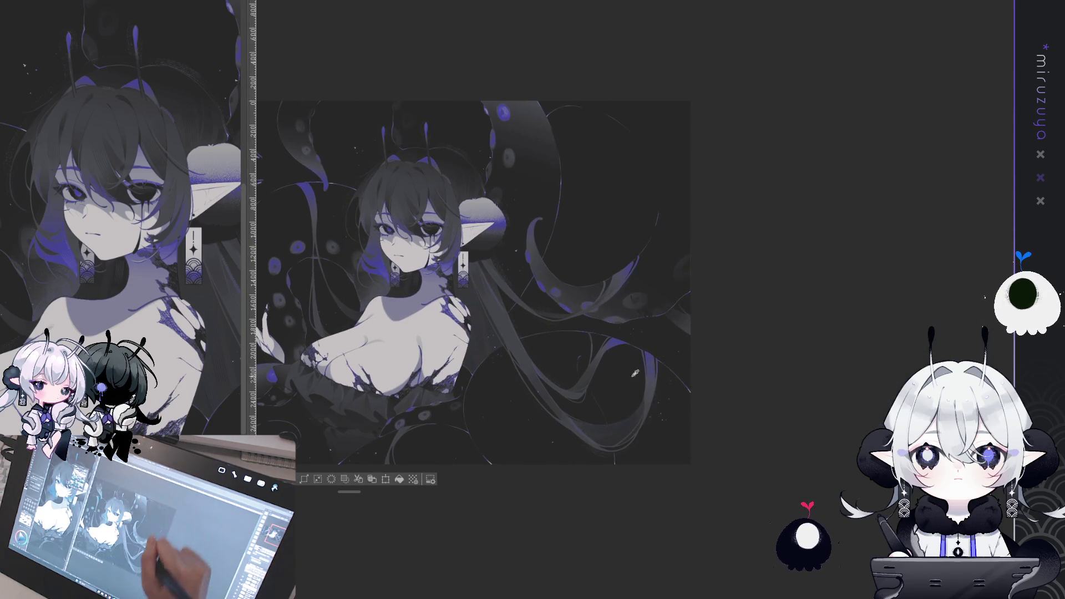
left_click_drag(509, 58, 581, 193)
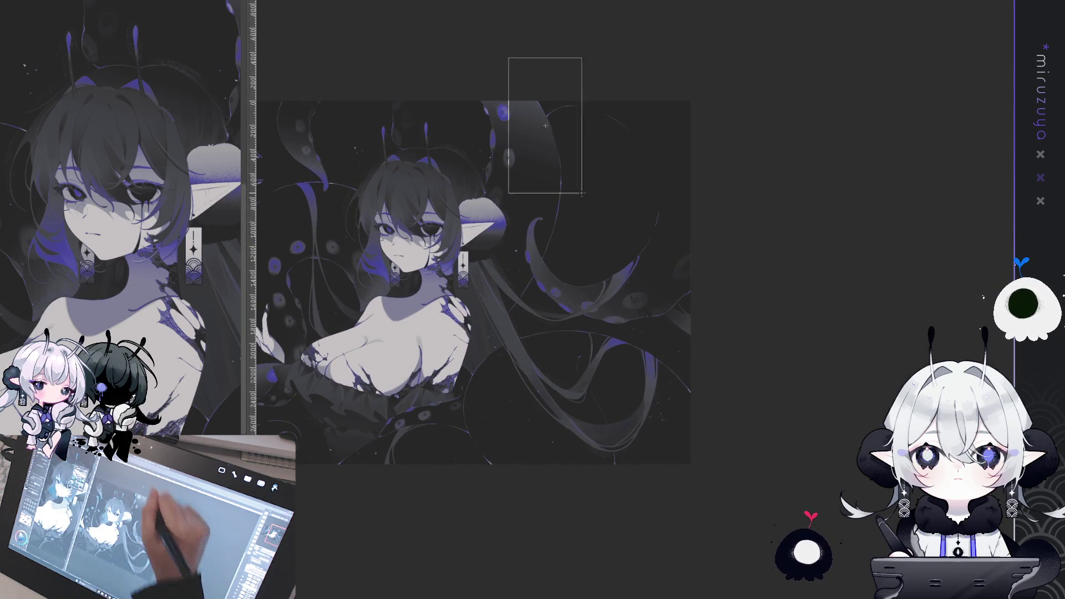
left_click_drag(614, 379, 573, 180)
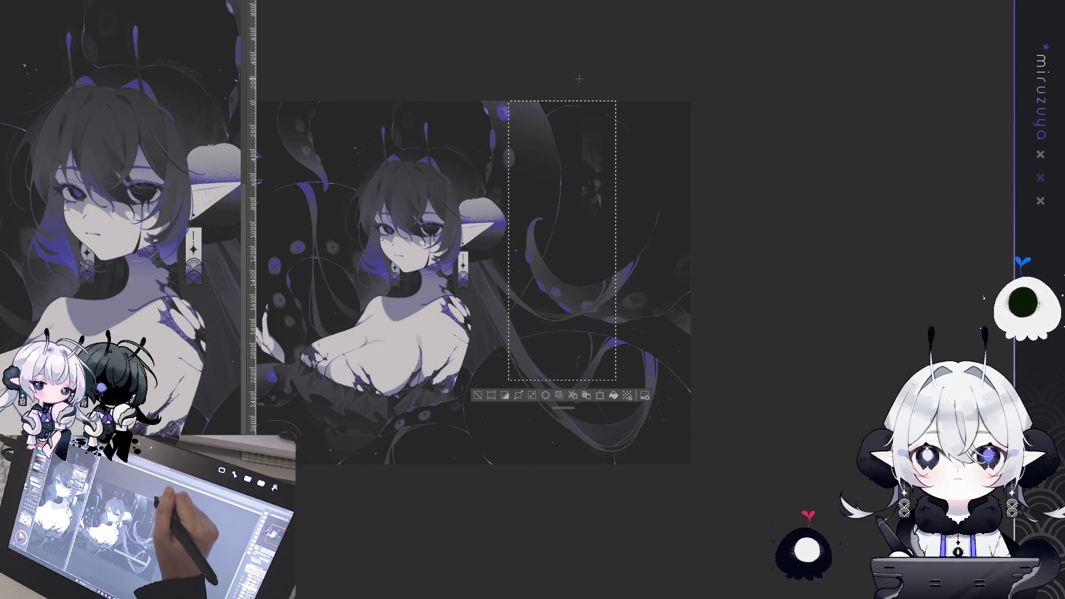
left_click_drag(591, 133, 593, 208)
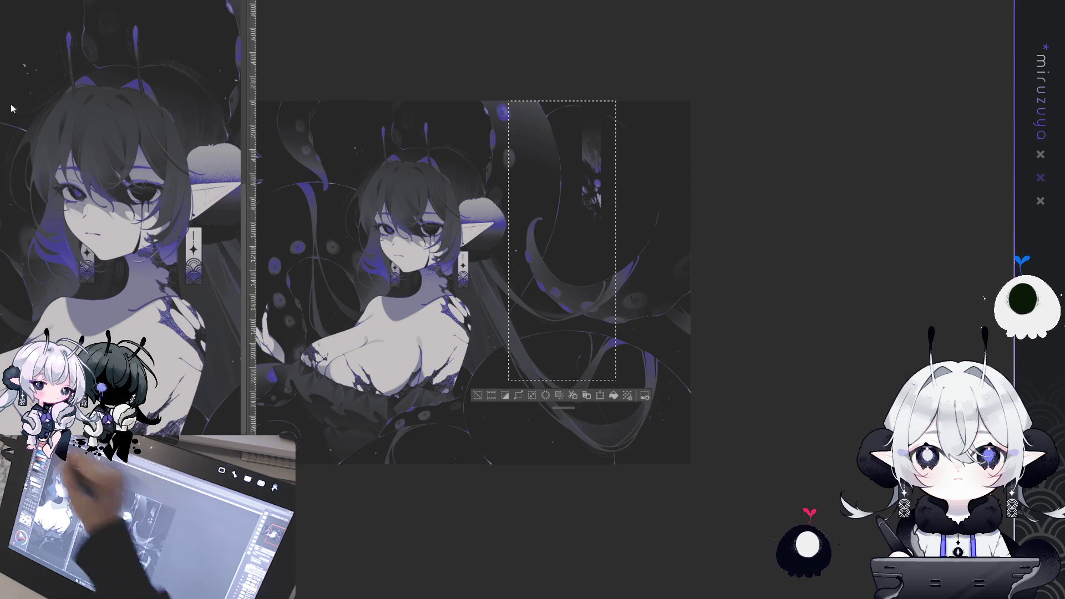
left_click_drag(615, 101, 690, 464)
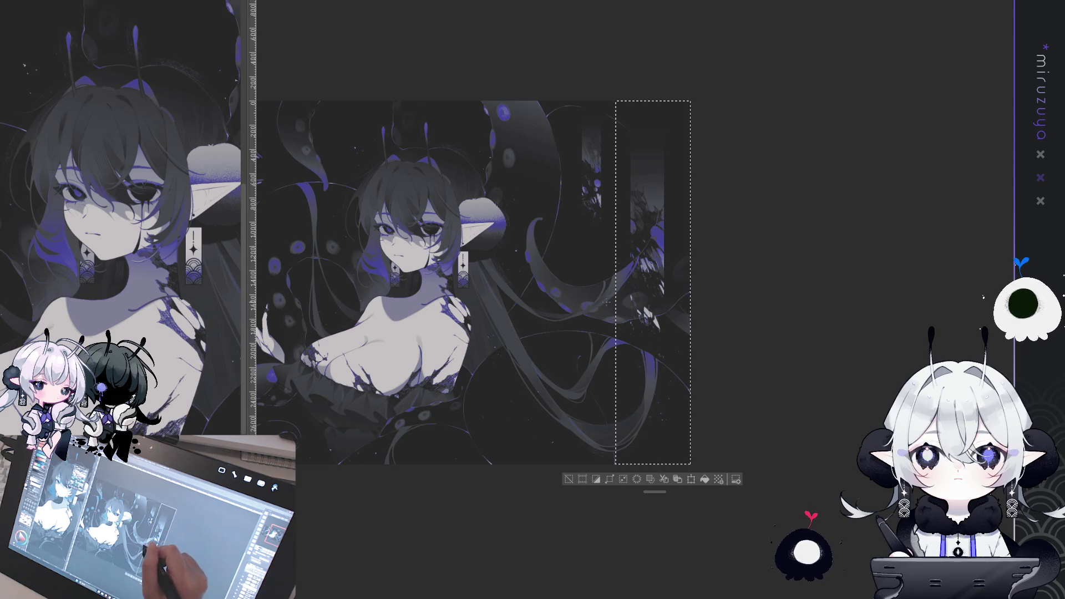
key("ctrl+d")
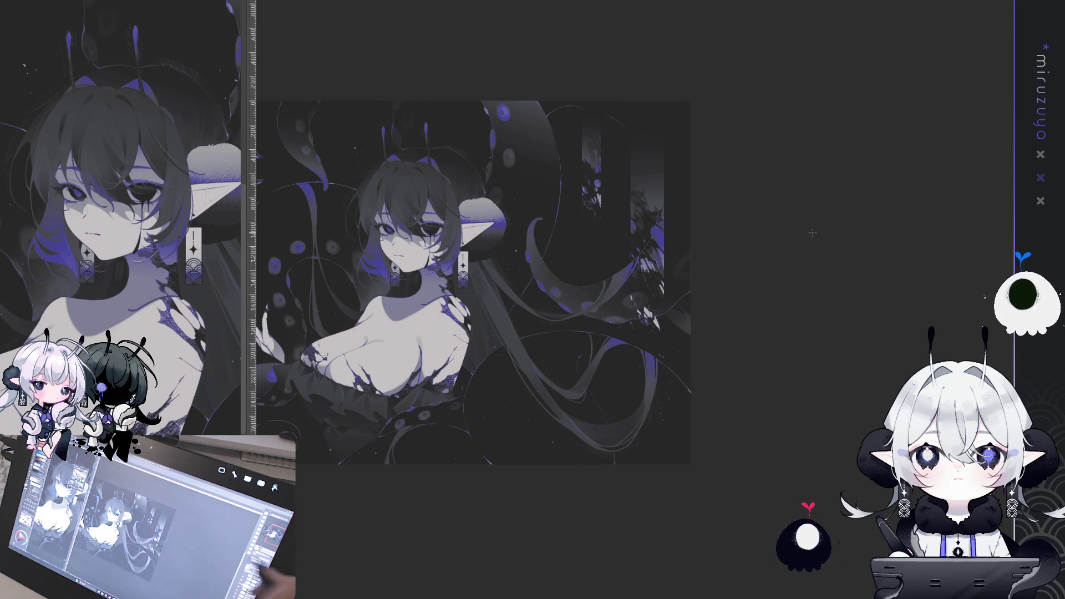
Zoom in and draw a thin pen line among the close-up tentacles, then straighten the rotated view
scroll(471, 299, "up", 5)
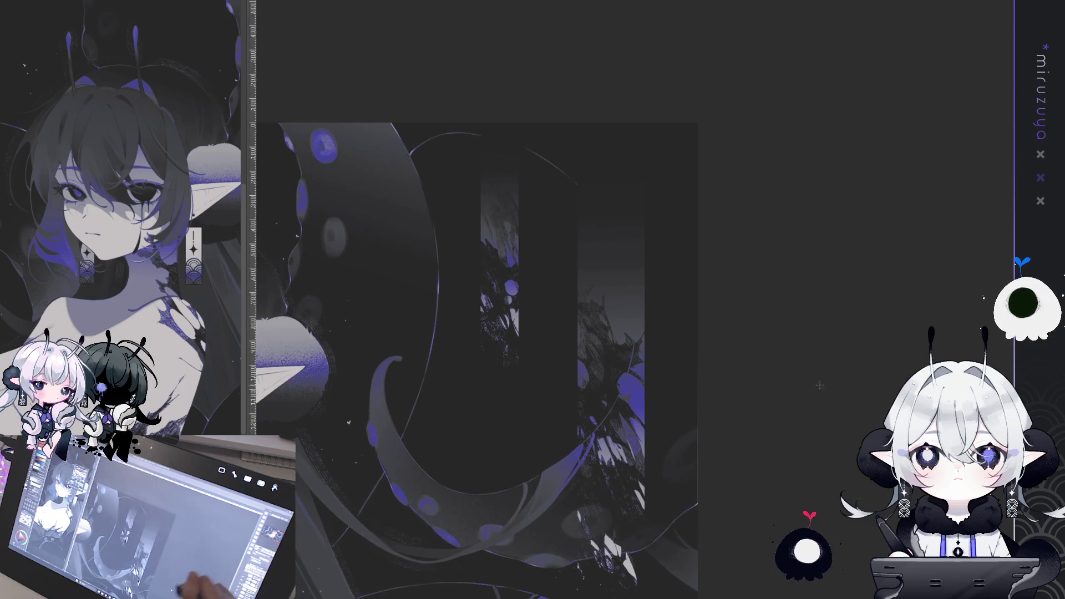
scroll(846, 268, "up", 1)
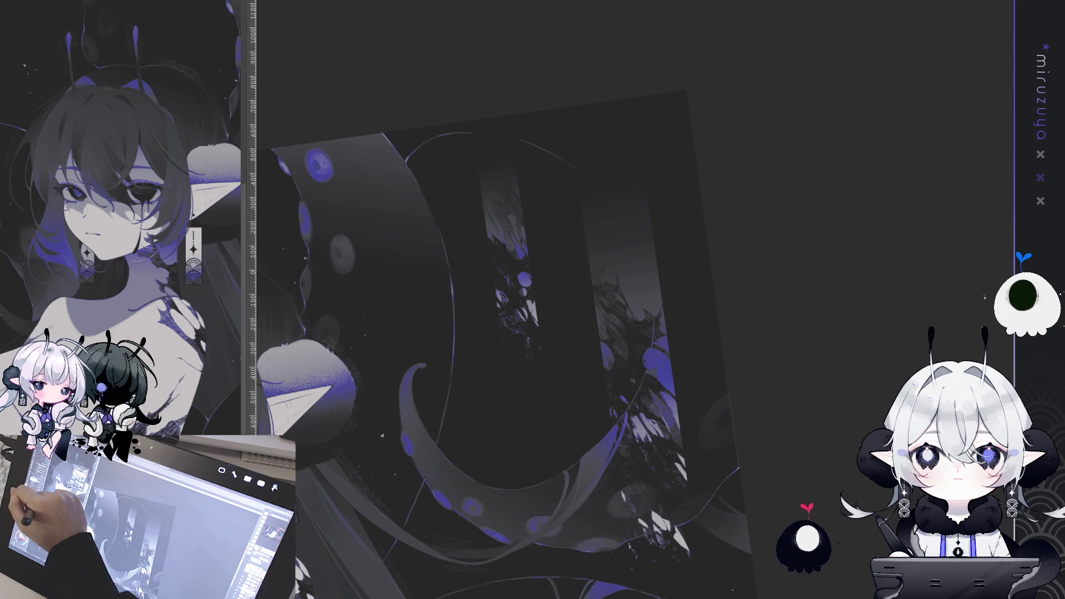
left_click_drag(471, 121, 491, 229)
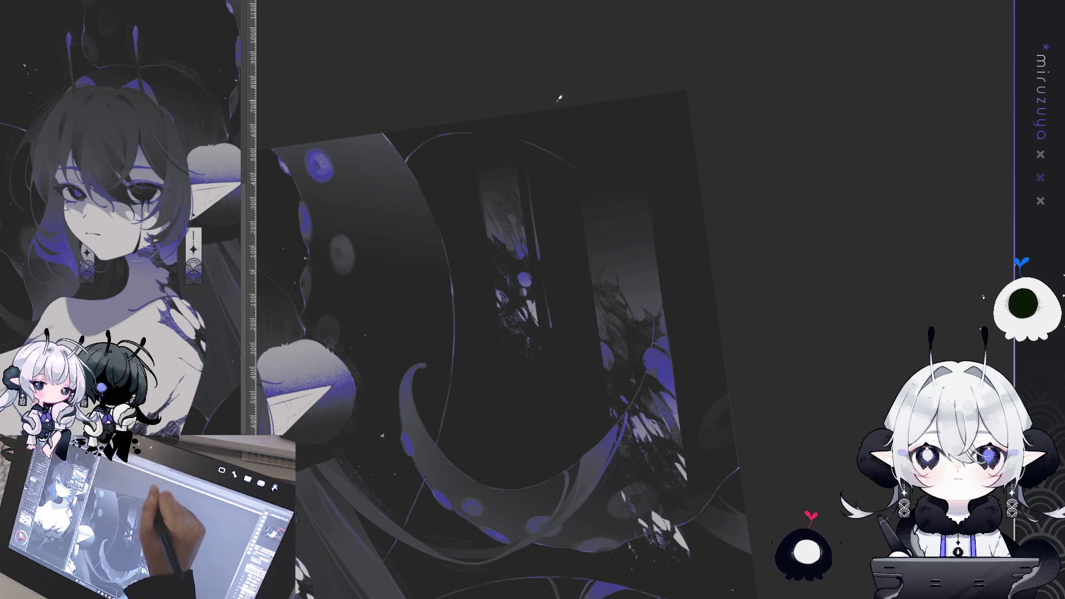
key("ctrl+@")
scroll(737, 221, "up", 1)
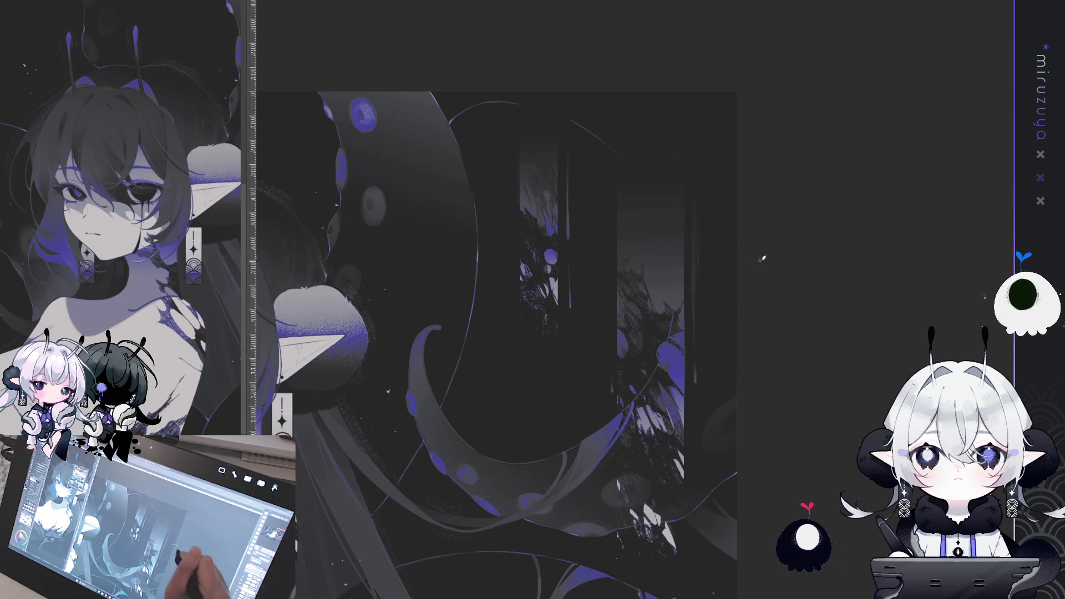
scroll(761, 259, "down", 10)
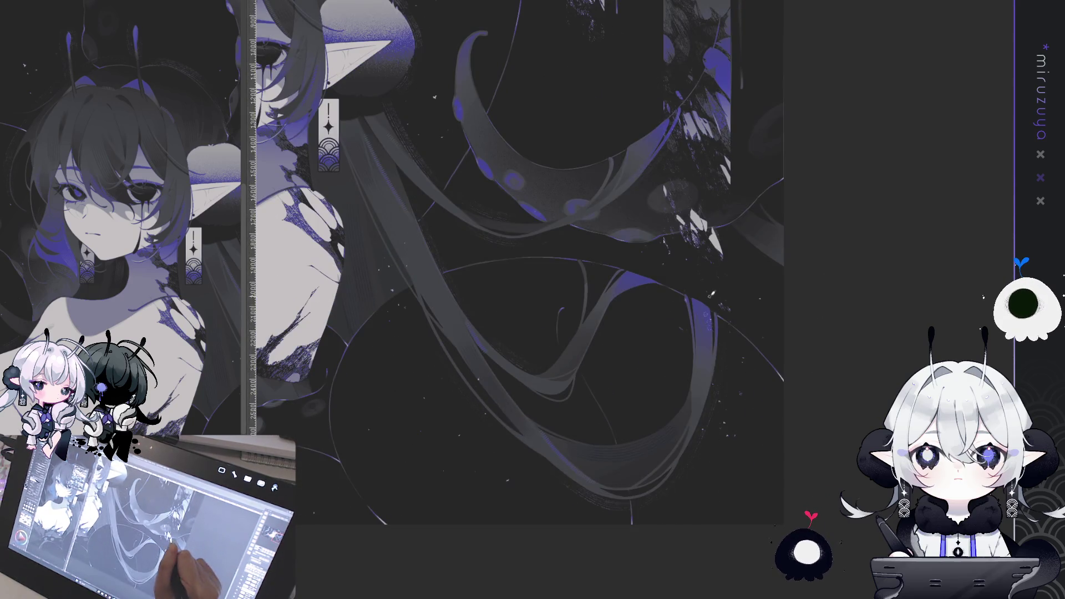
scroll(705, 227, "up", 10)
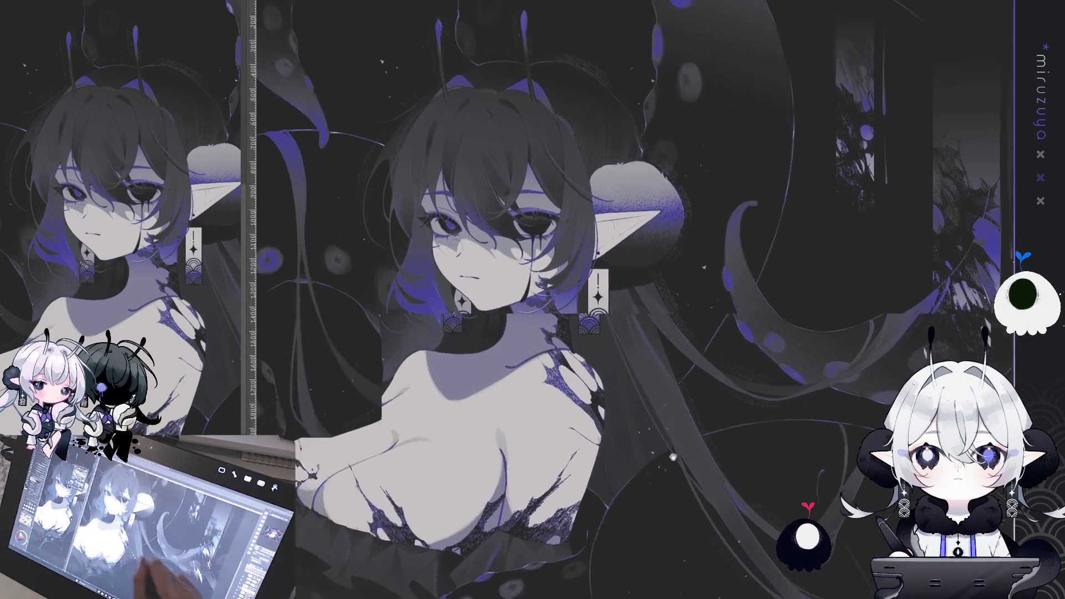
scroll(672, 457, "up", 10)
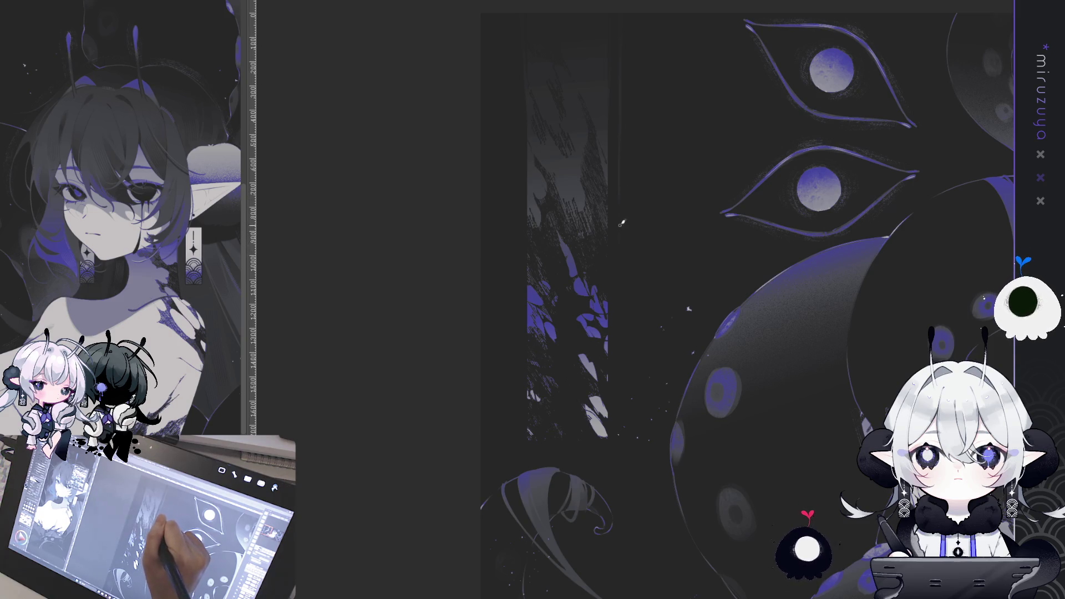
left_click_drag(620, 256, 621, 209)
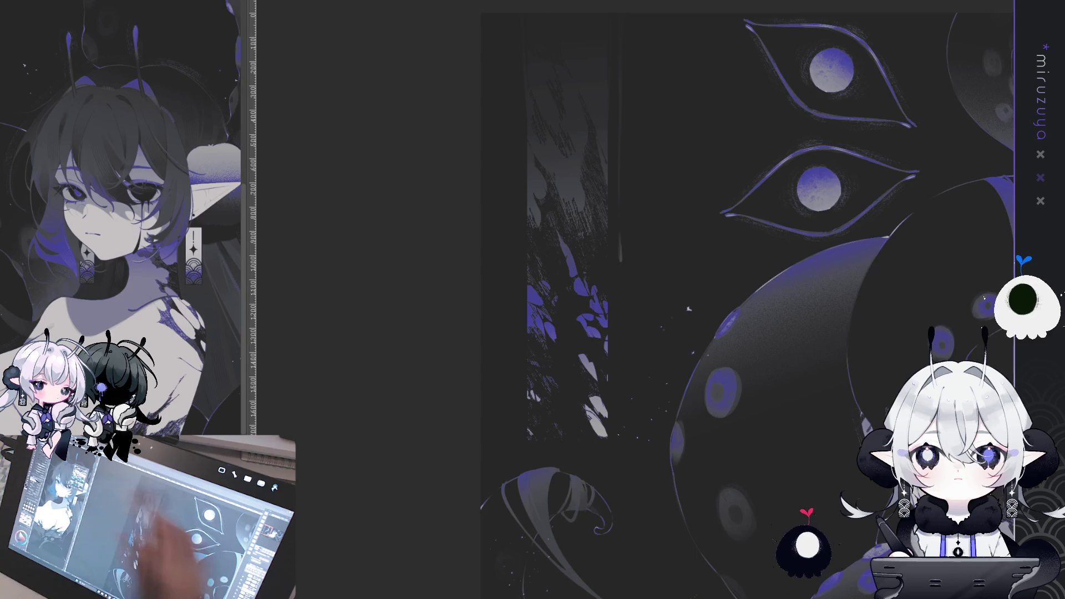
Fit the whole tentacle illustration in the window with Ctrl+0
scroll(746, 305, "up", 1)
key("ctrl+0")
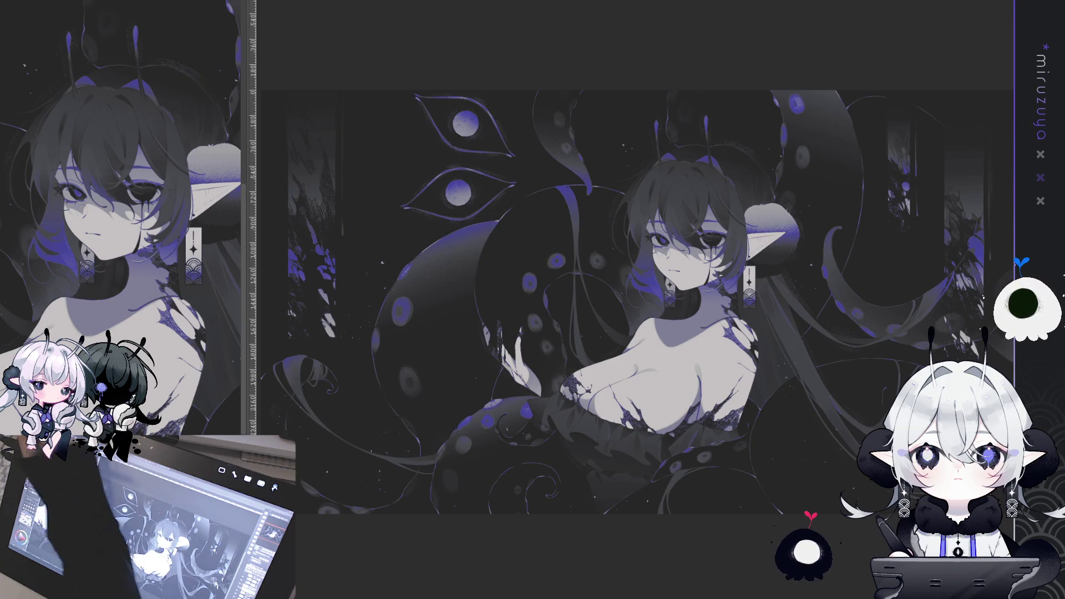
Move the selected left bar slightly right, deselect, and zoom out to view the full picture
left_click_drag(267, 91, 373, 365)
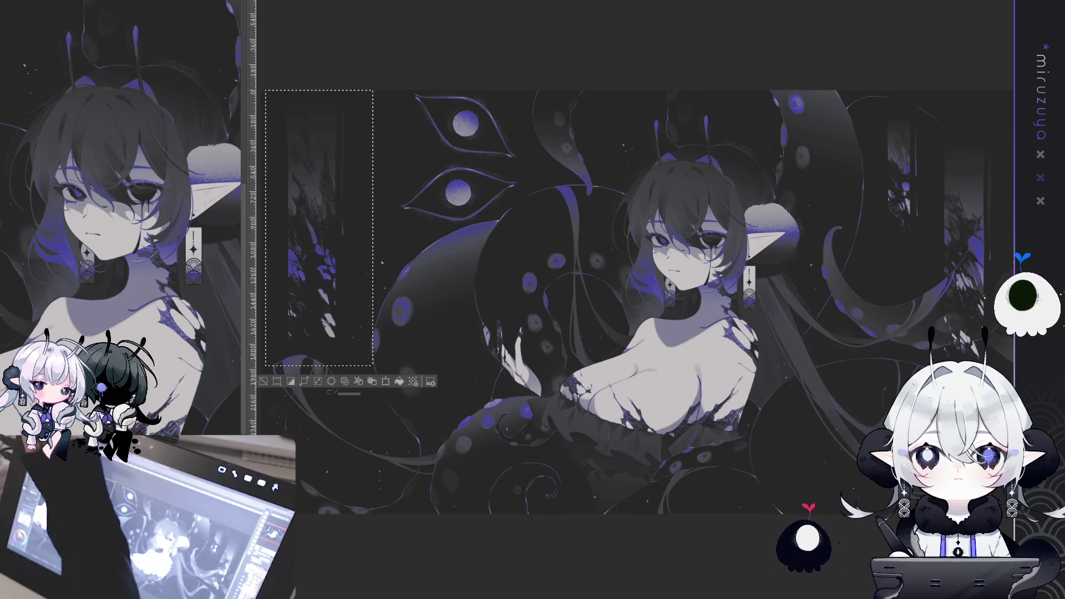
left_click_drag(319, 228, 332, 227)
key("Right")
key("Right")
key("Right")
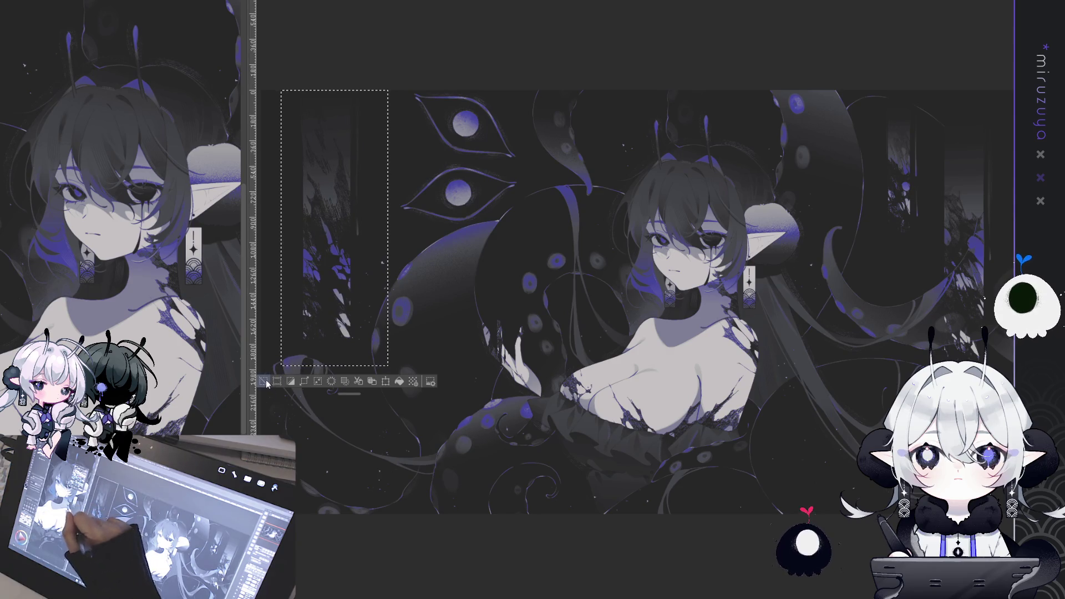
key("ctrl+d")
key("ctrl+minus")
key("ctrl+minus")
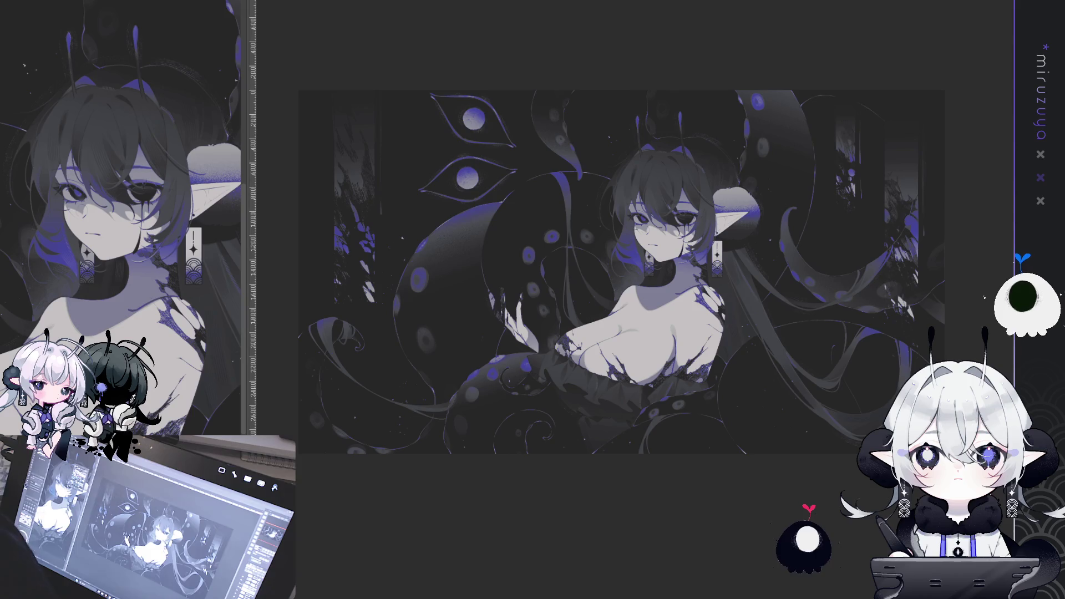
left_click_drag(927, 346, 920, 315)
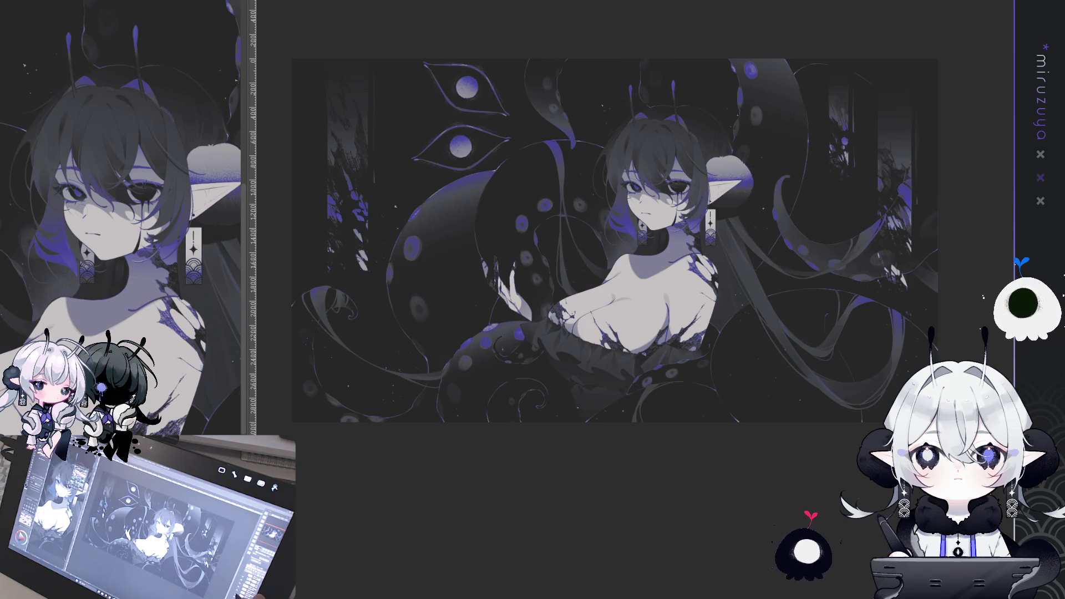
key("ctrl+a")
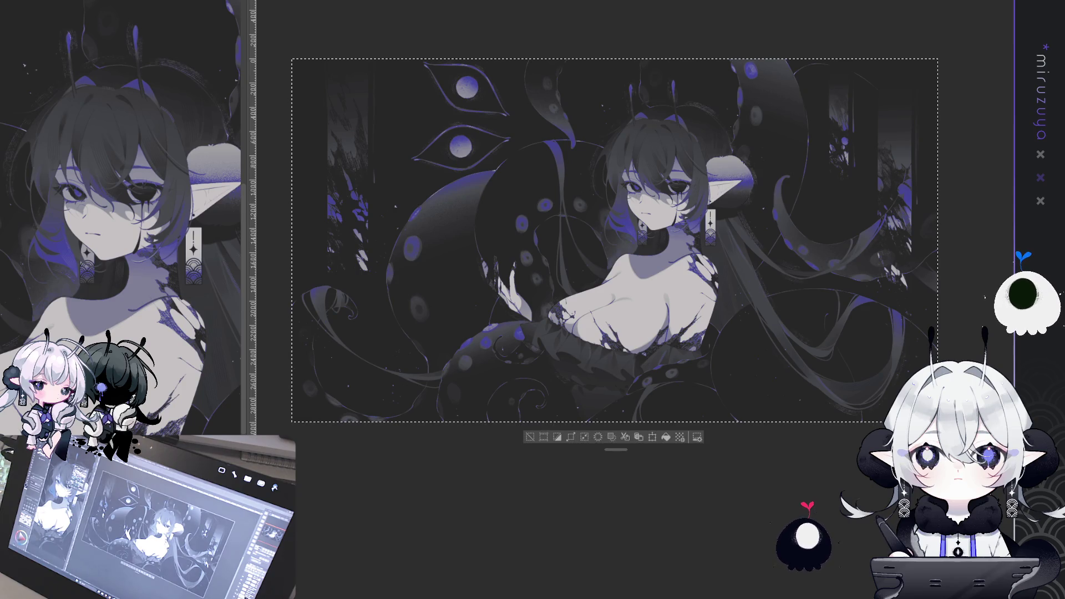
left_click(536, 438)
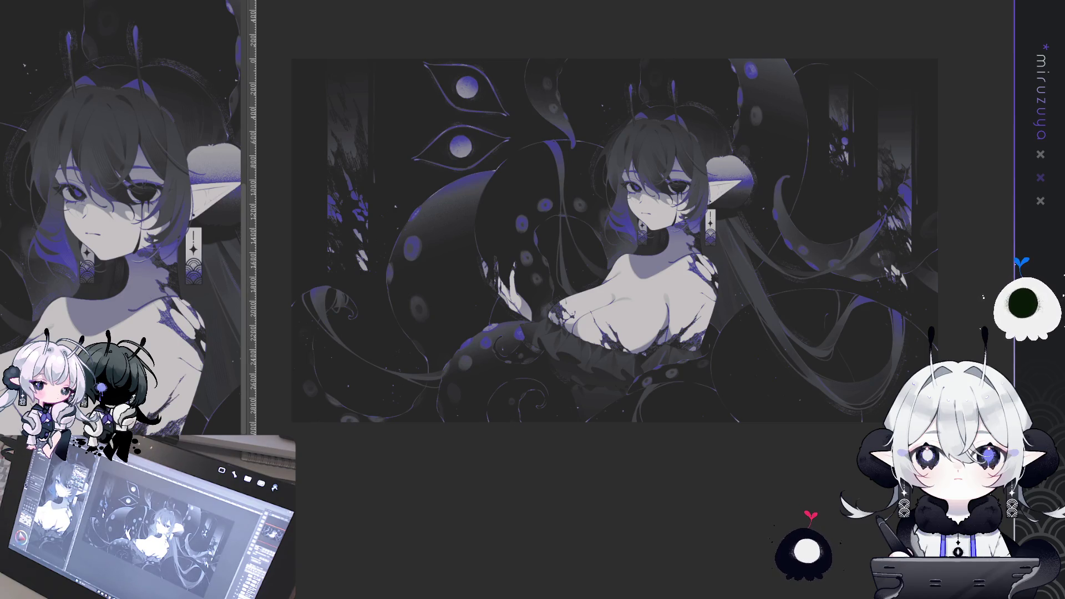
Zoom in and pan up to frame the girl's face and chest
scroll(688, 138, "down", 1)
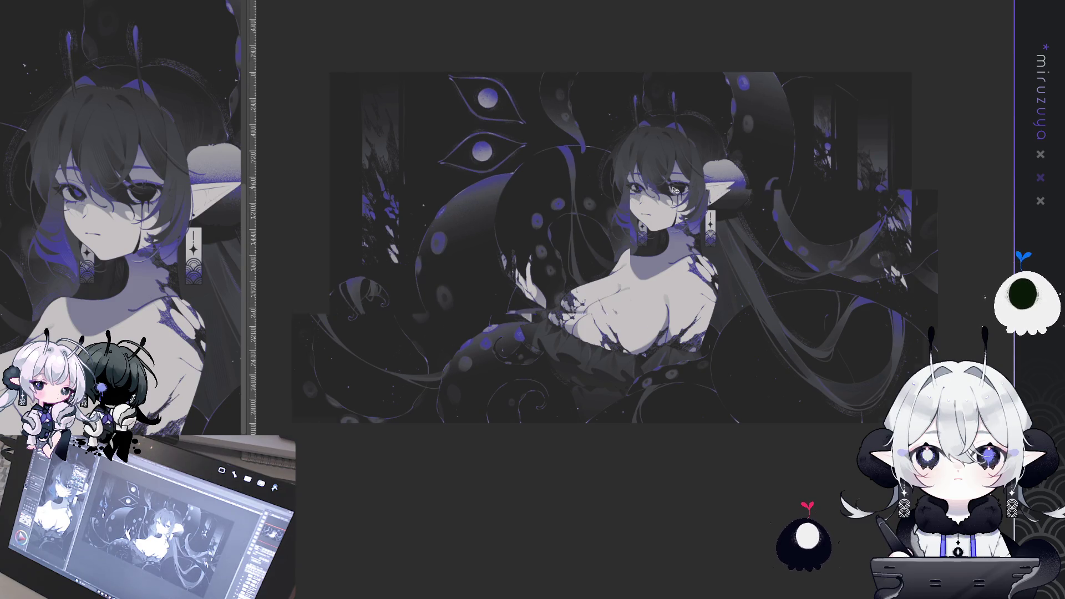
scroll(687, 138, "up", 1)
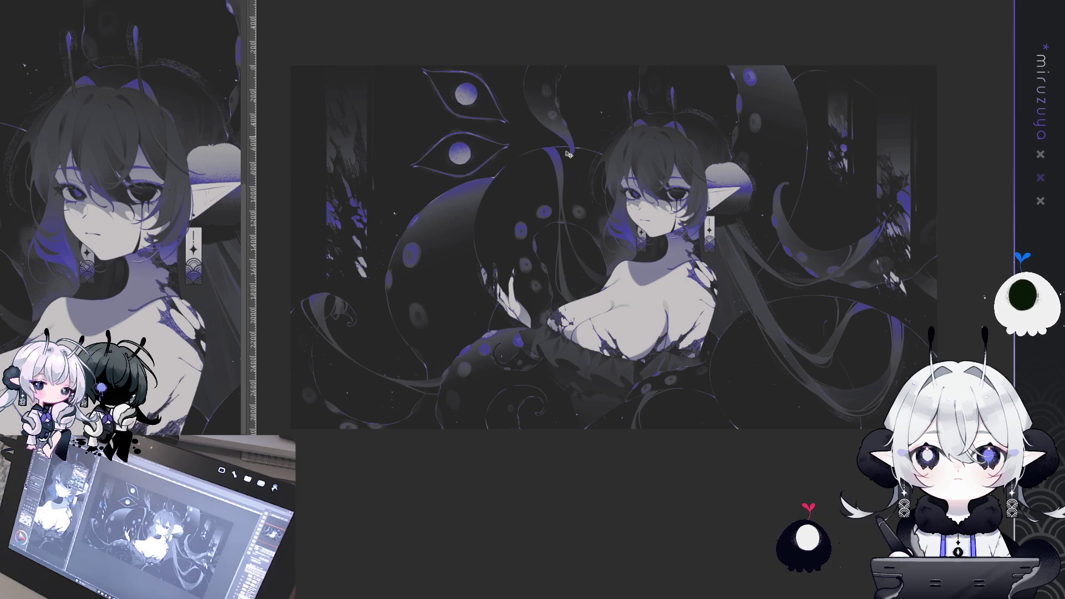
scroll(568, 154, "up", 1)
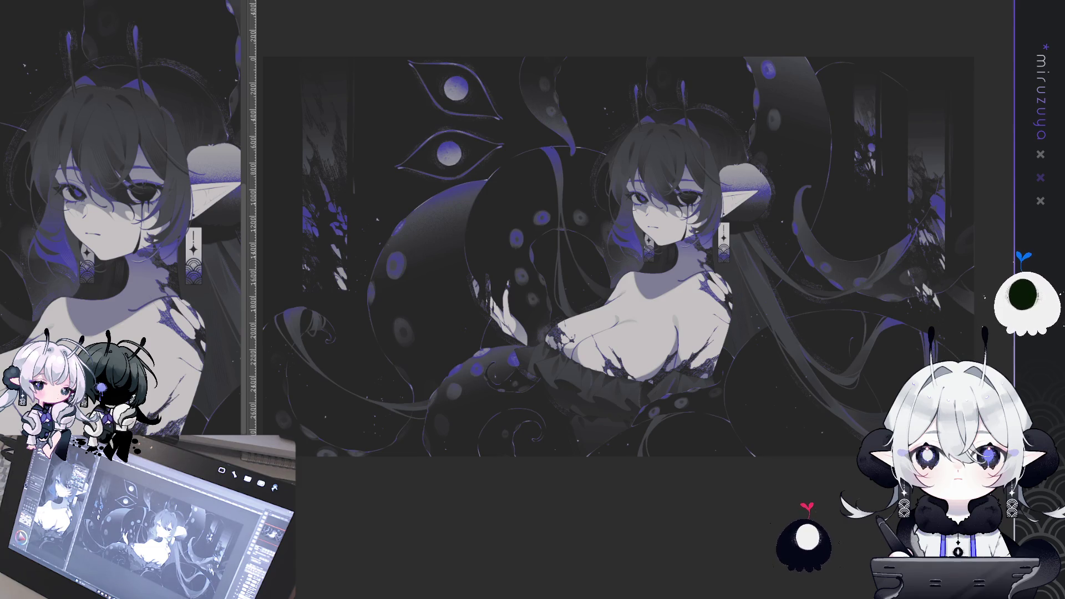
mouse_move(732, 245)
left_mouse_down()
mouse_move(733, 196)
mouse_move(755, 179)
left_mouse_up()
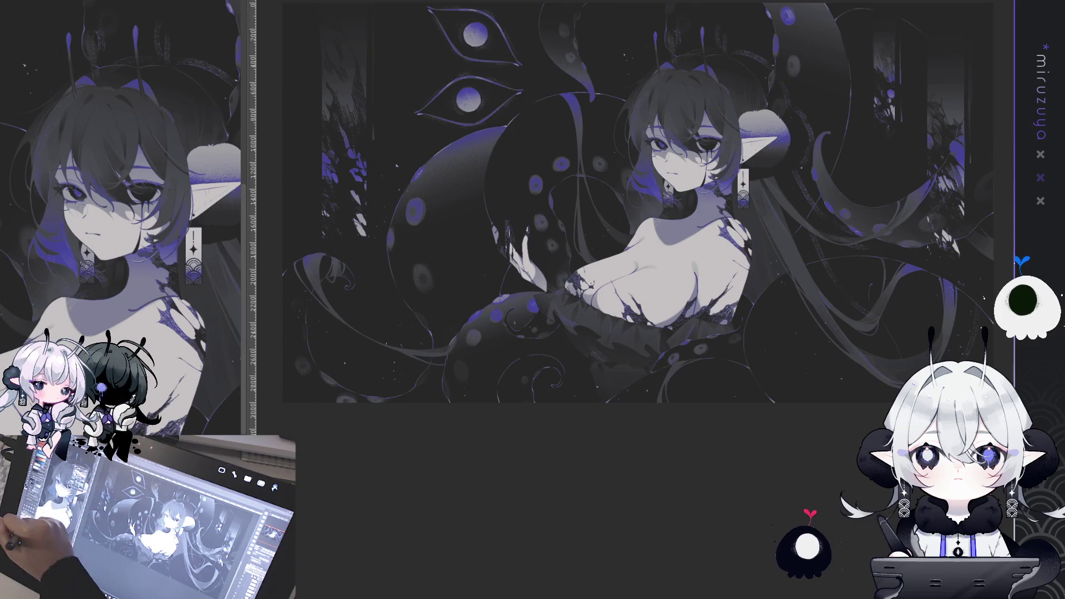
Try soft shading and faint lines on the lower chest, undoing each trial stroke
left_click_drag(687, 300, 599, 354)
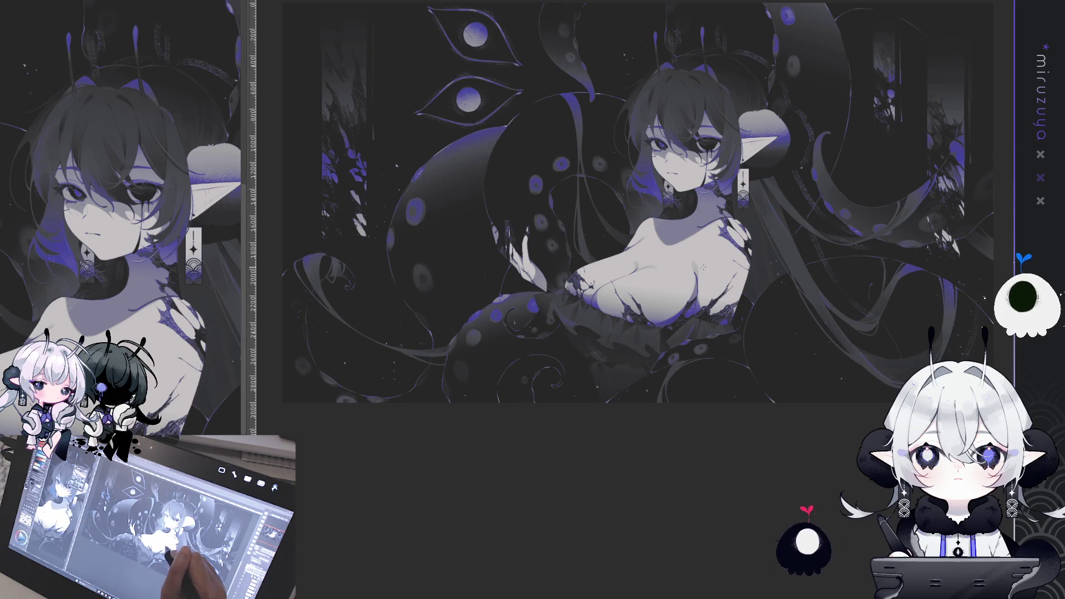
key("ctrl+z")
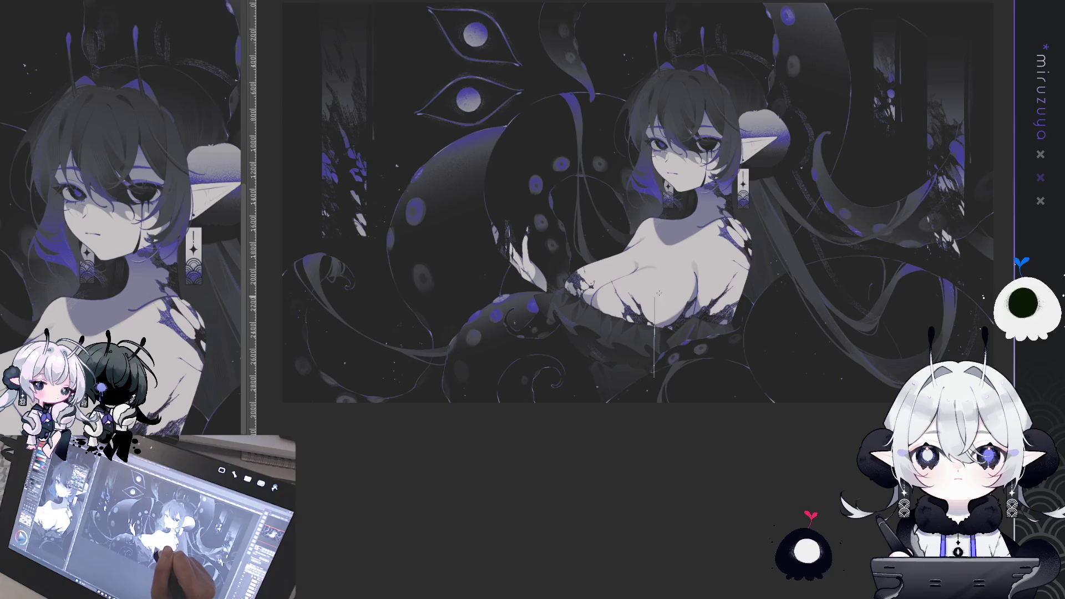
left_click_drag(658, 292, 638, 333)
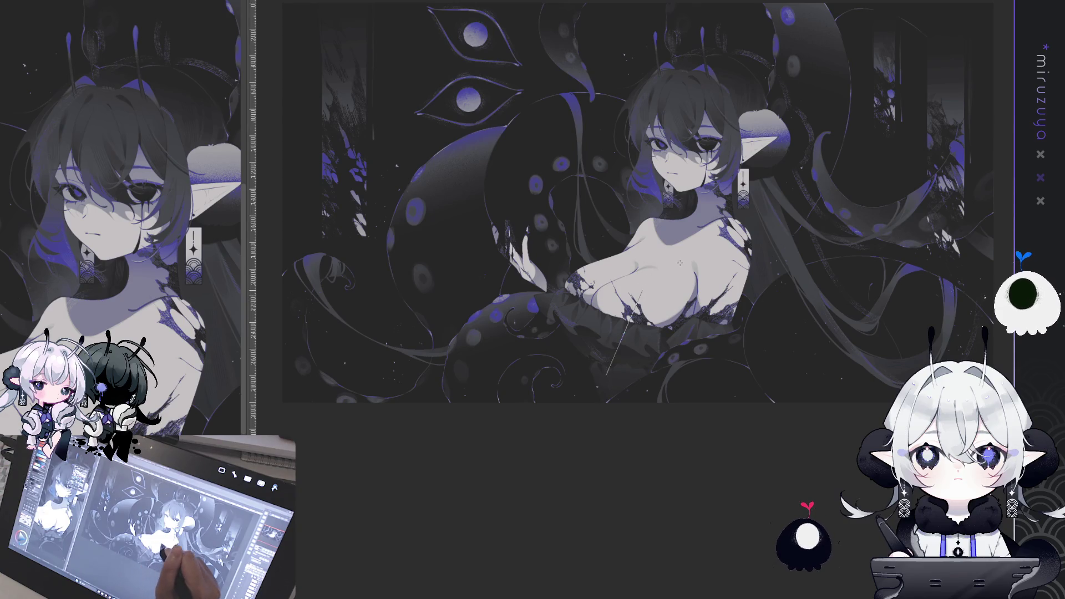
key("ctrl+z")
left_click_drag(644, 285, 626, 366)
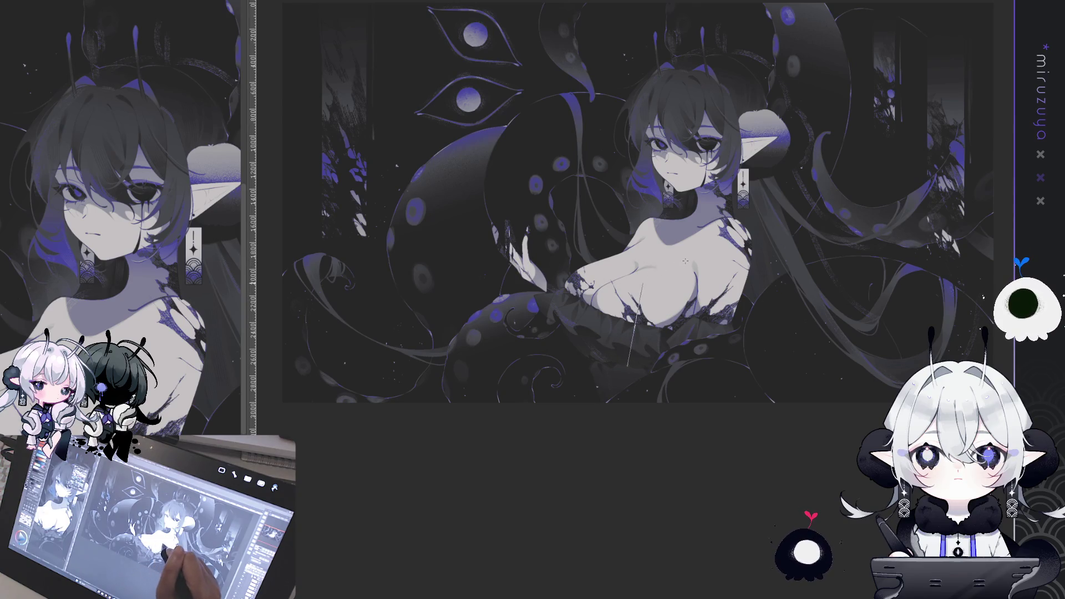
key("ctrl+z")
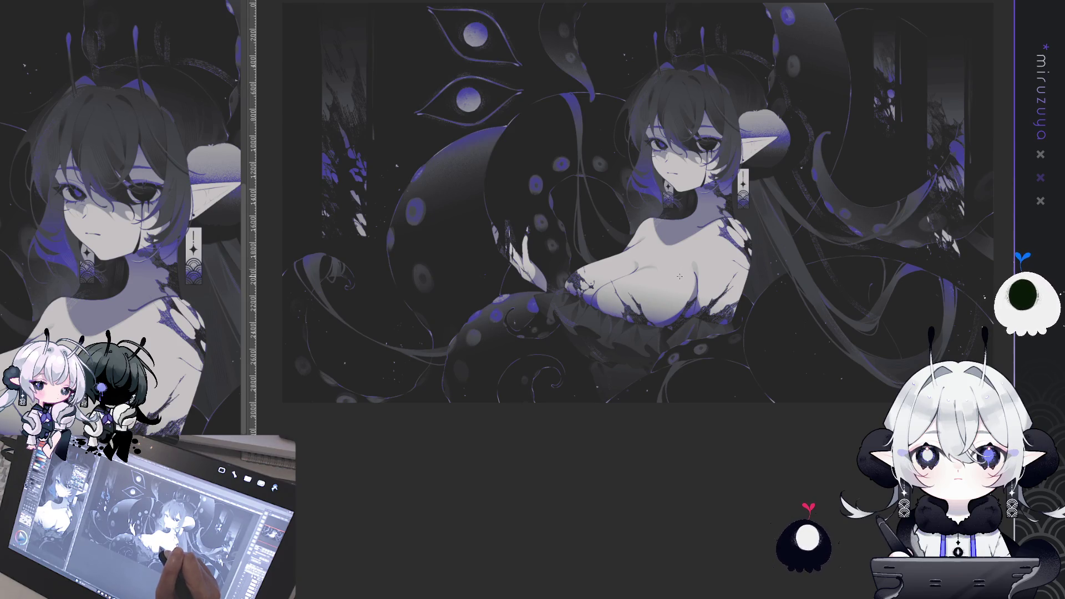